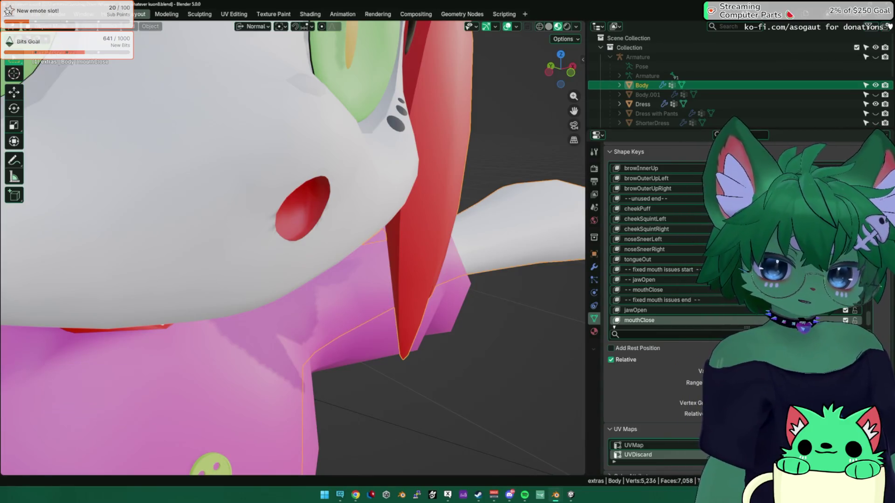
Orbit to the face and raise vrc.v_aa to preview the wide-open mouth
mouse_move(539, 203)
middle_down()
mouse_move(442, 225)
mouse_move(507, 260)
middle_up()
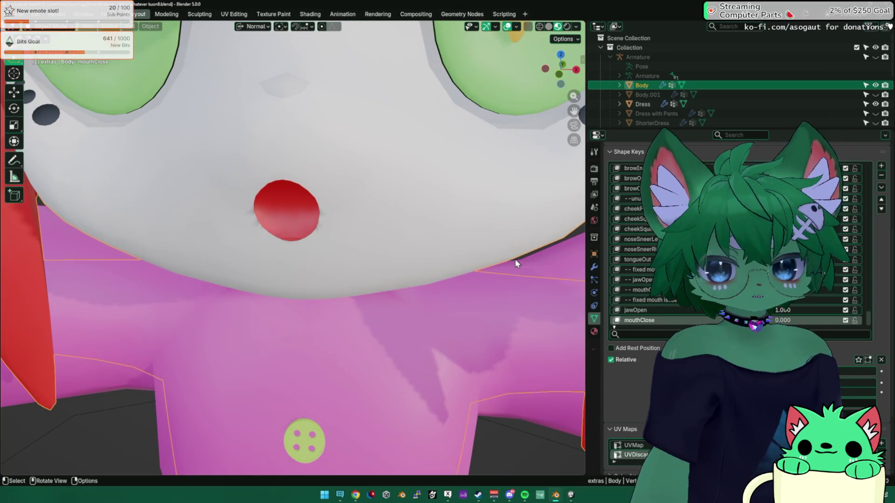
scroll(865, 312, up, 3)
scroll(876, 268, up, 10)
scroll(737, 245, up, 1)
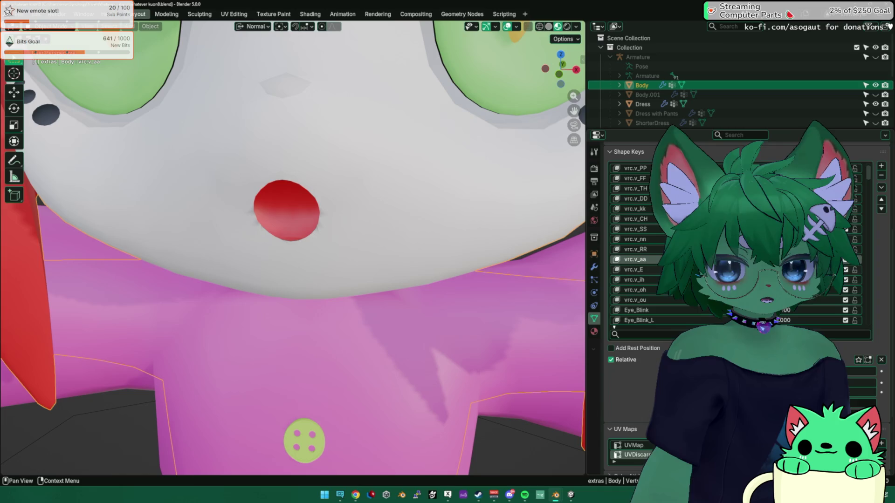
click(652, 260)
mouse_move(792, 260)
mouse_down()
mouse_move(820, 259)
mouse_move(778, 259)
mouse_move(824, 260)
mouse_up()
Select the jawOpen shape key and change its value to preview the jaw shape
scroll(736, 242, down, 5)
scroll(866, 321, down, 10)
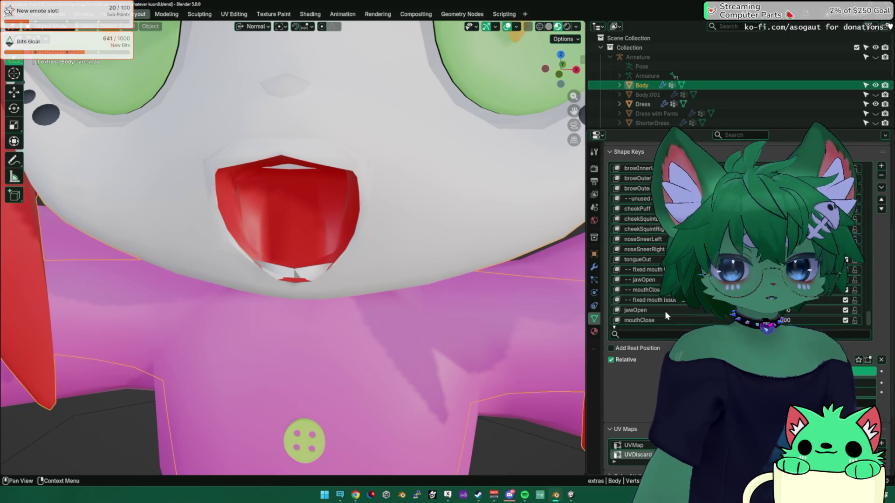
click(652, 310)
drag(787, 310, 773, 310)
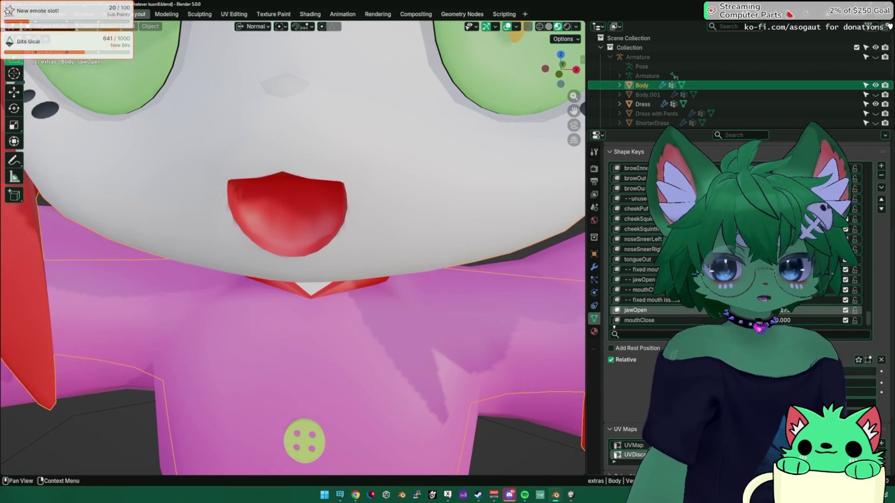
Set vrc.v_aa back to 0 to close the mouth, then bring up the File menu
scroll(309, 206, down, 4)
mouse_move(309, 206)
middle_down()
mouse_move(392, 177)
mouse_move(298, 182)
middle_up()
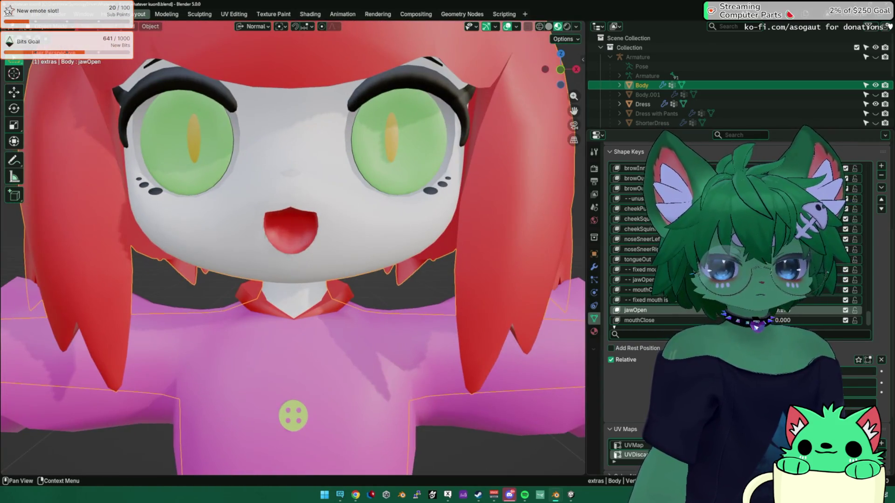
drag(868, 320, 871, 154)
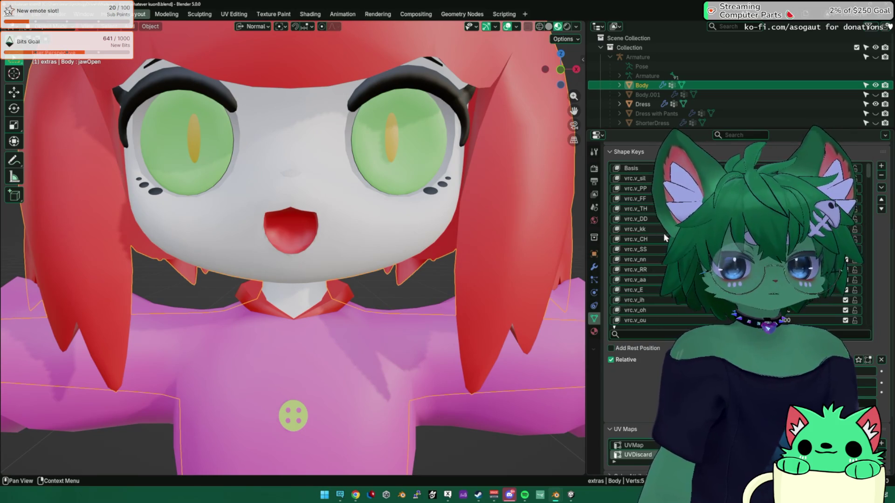
click(635, 280)
drag(849, 378, 827, 379)
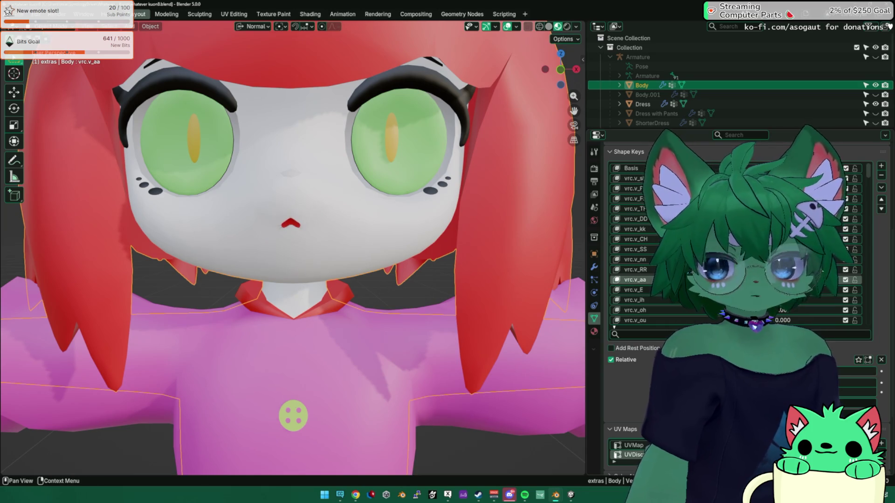
click(20, 14)
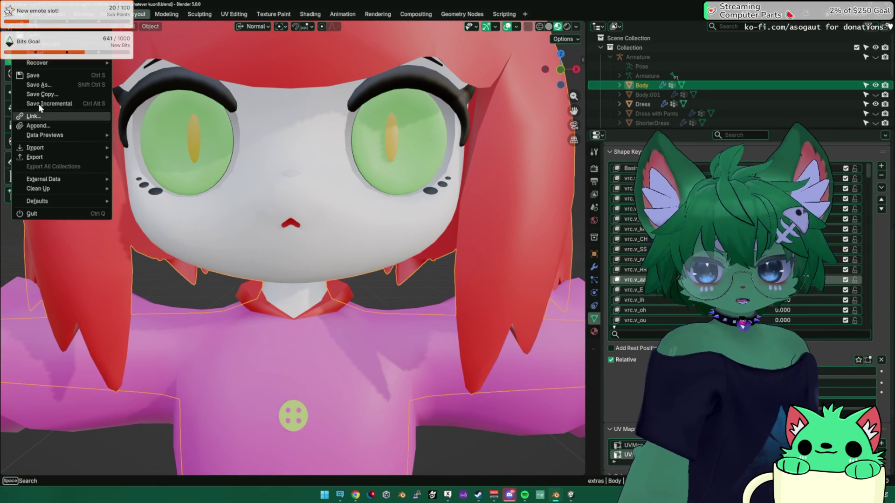
Revert to the last saved file and hide the Armature
click(60, 54)
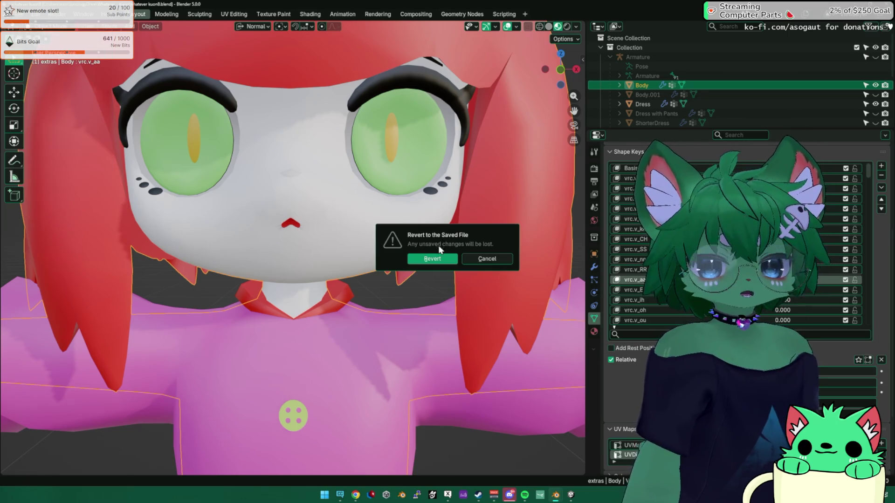
click(439, 258)
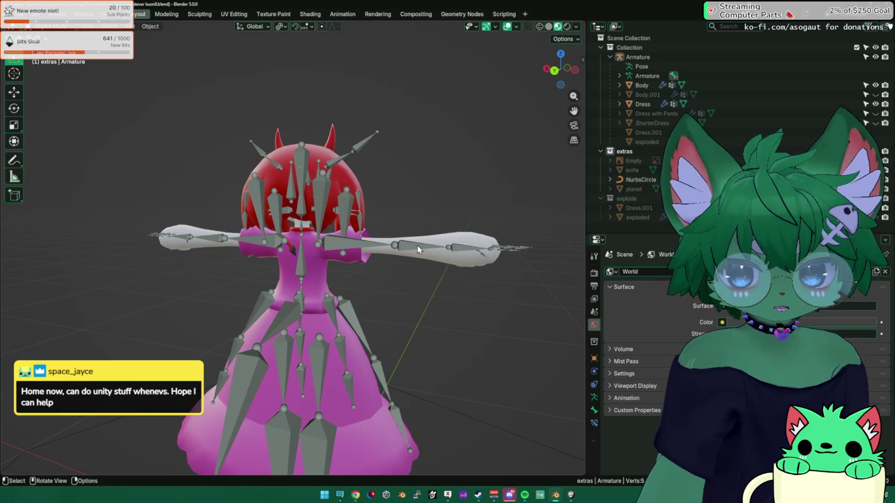
click(421, 251)
key(h)
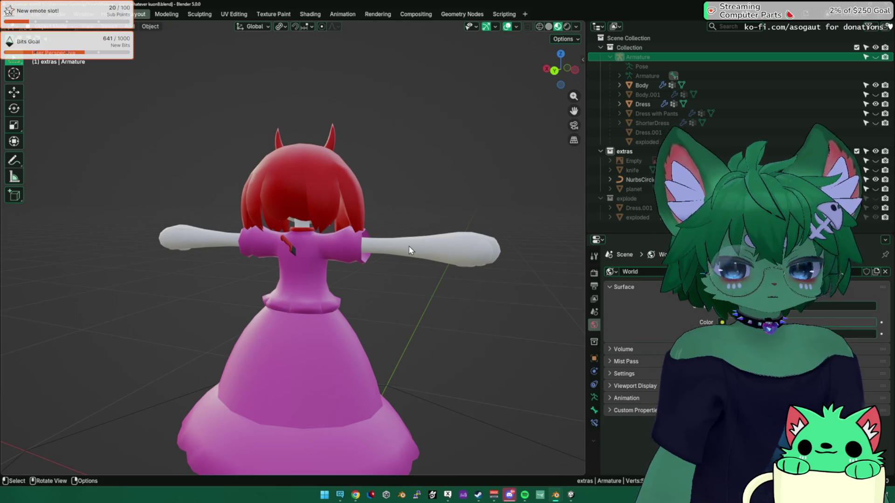
Select the Body mesh and zoom in on the face in front view
middle_drag(421, 220, 236, 222)
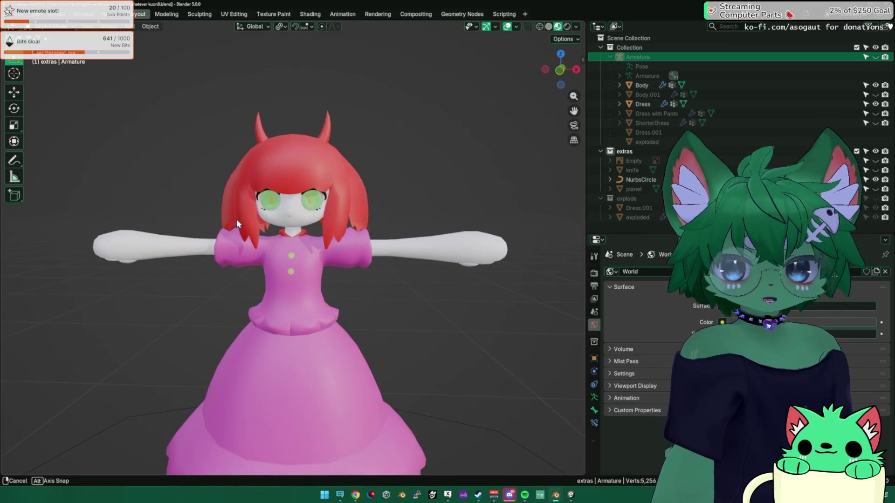
click(308, 218)
key(KP_1)
scroll(308, 219, up, 7)
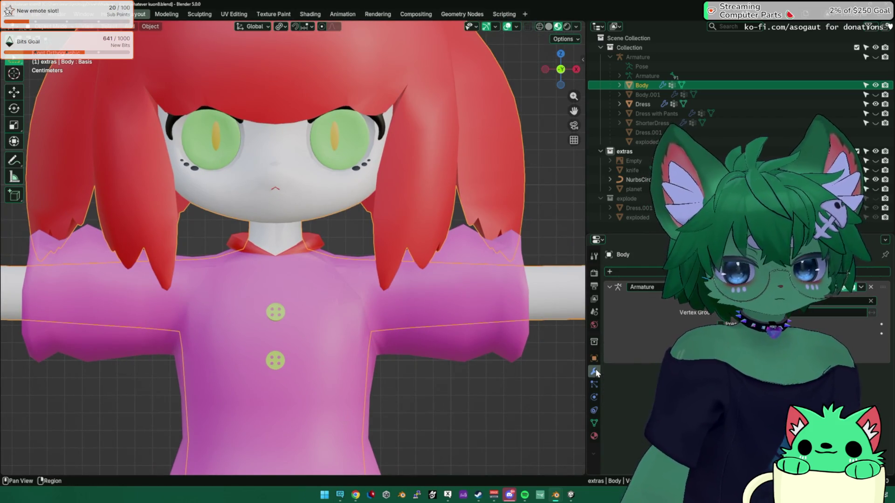
Show the Body's Object Data properties and raise vrc.v_aa to open the mouth
click(594, 422)
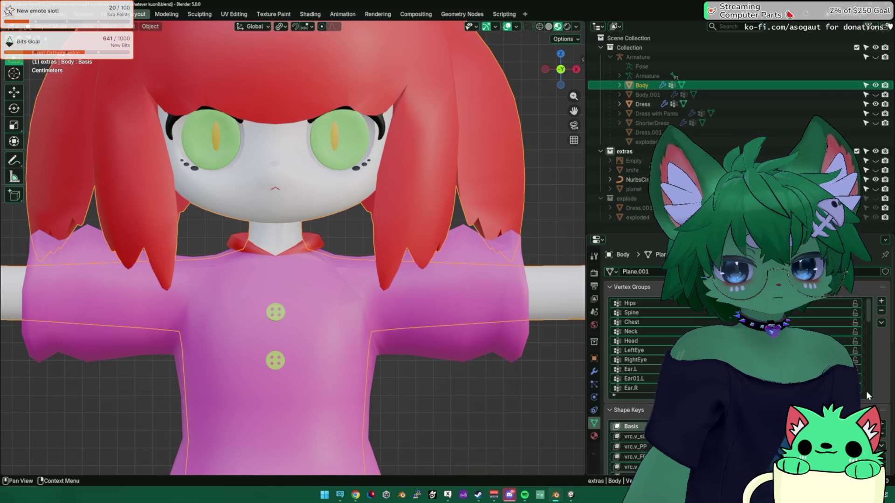
scroll(876, 394, down, 4)
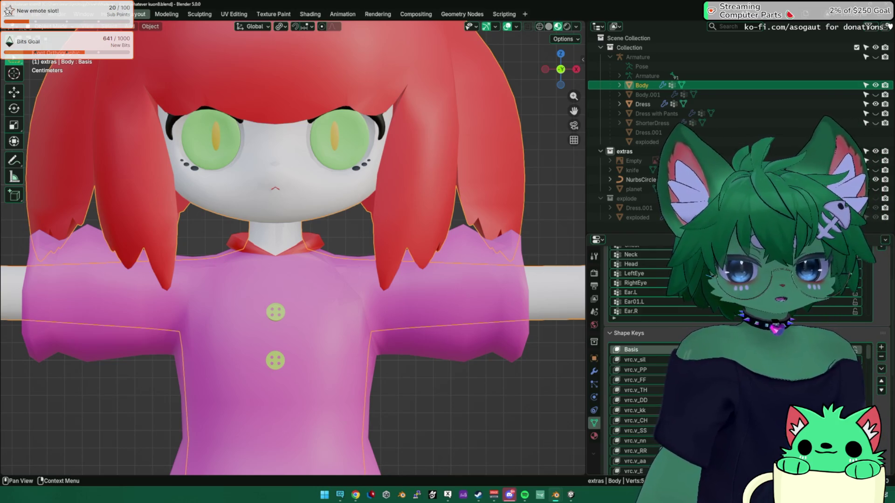
scroll(875, 394, down, 3)
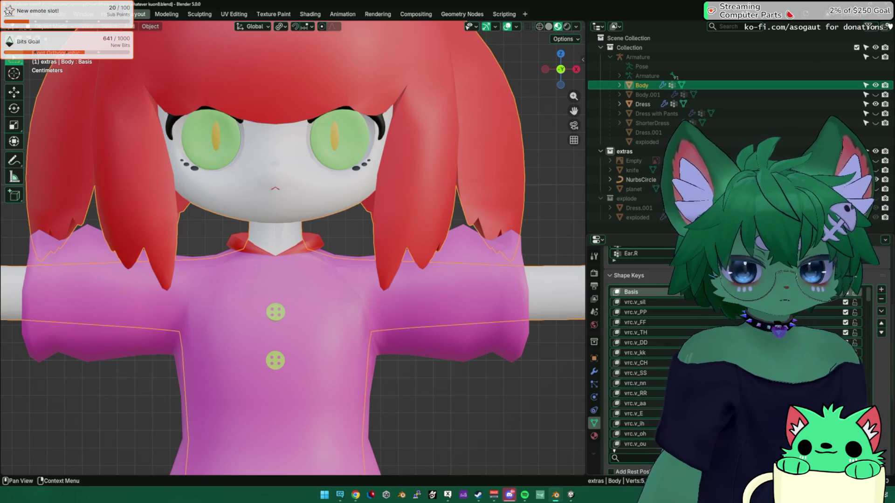
click(635, 403)
scroll(877, 360, down, 6)
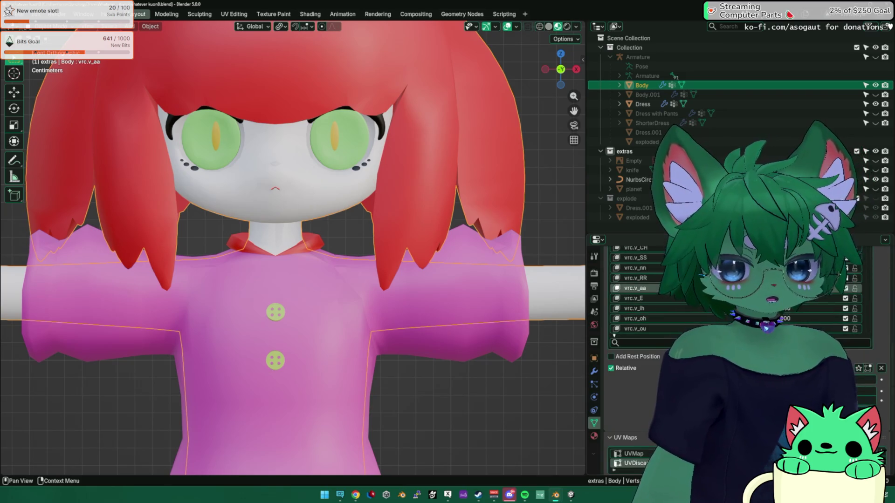
drag(820, 310, 893, 311)
scroll(871, 310, up, 5)
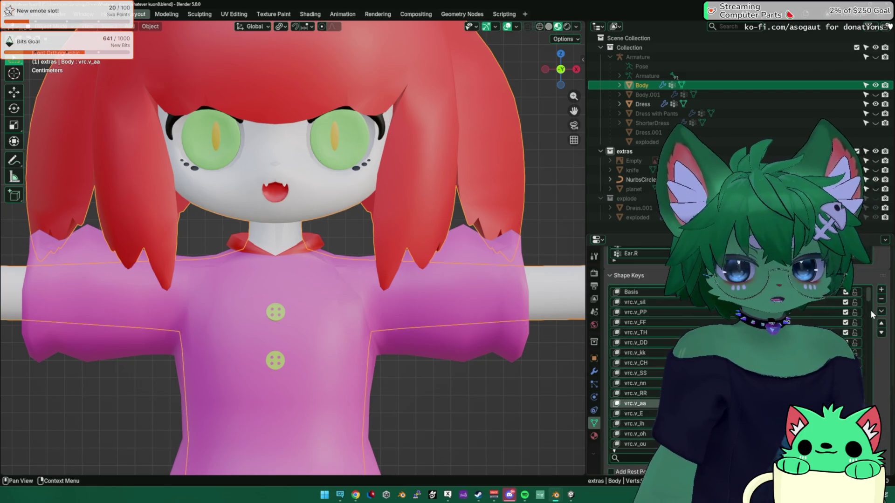
Raise jawOpen to open the mouth wider, then enter Edit Mode on the Body mesh
click(643, 376)
scroll(643, 376, down, 4)
drag(792, 299, 834, 299)
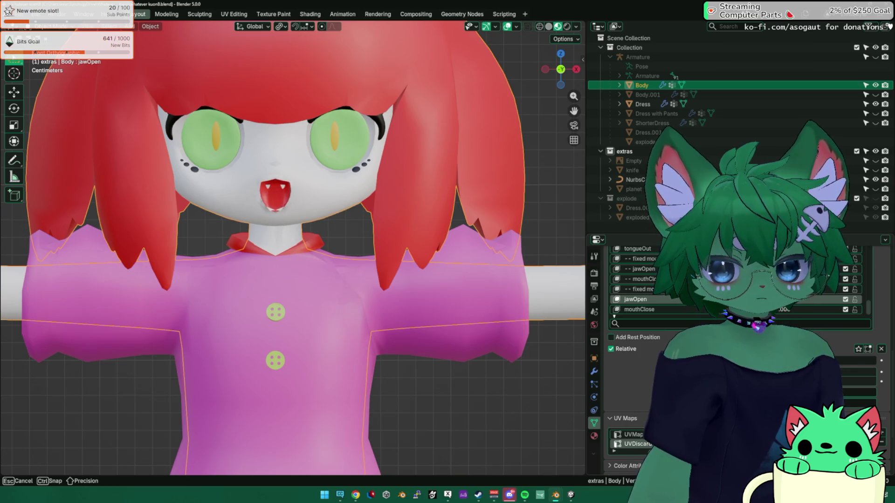
mouse_move(834, 300)
mouse_down()
mouse_move(853, 299)
mouse_move(836, 299)
mouse_up()
scroll(542, 276, up, 4)
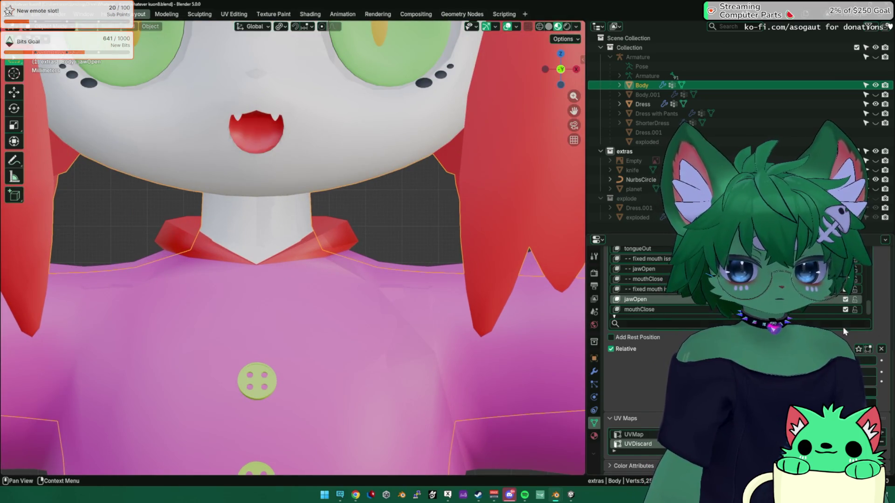
scroll(888, 311, up, 5)
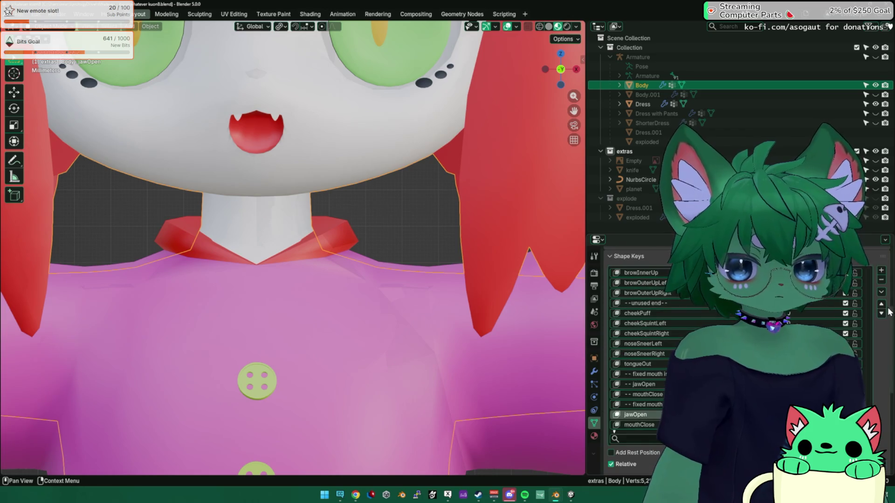
scroll(867, 380, up, 10)
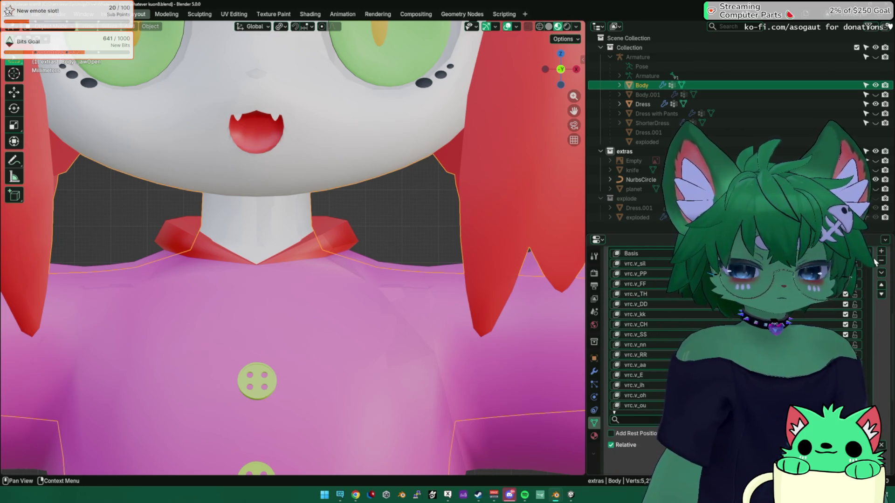
scroll(875, 260, down, 10)
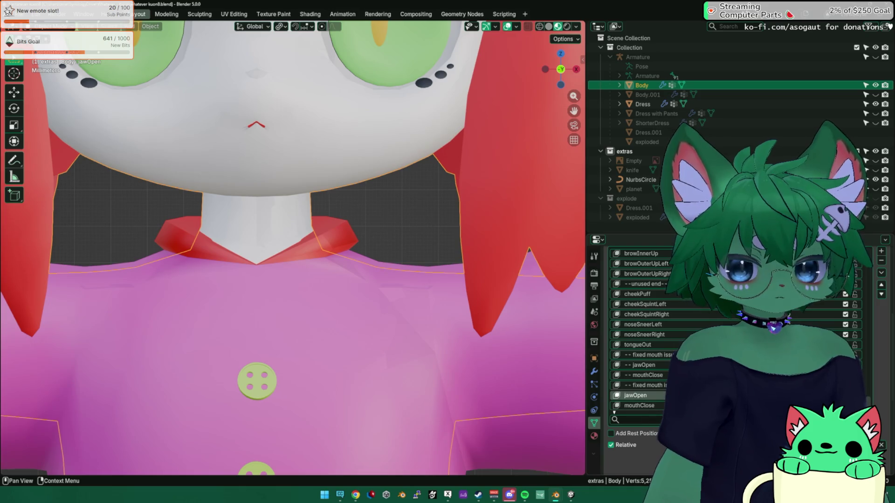
key(Tab)
scroll(289, 146, up, 3)
Select a face at the mouth and frame it in a front orthographic view
middle_drag(289, 146, 352, 280)
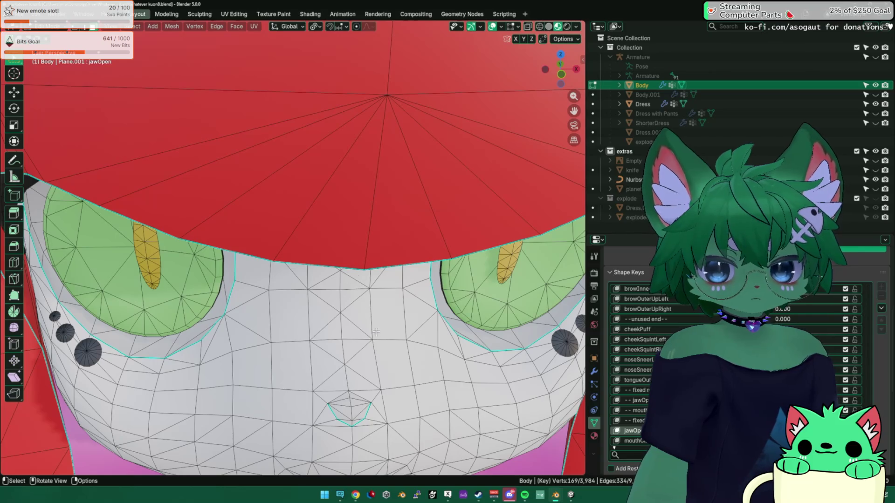
middle_drag(376, 332, 341, 238)
click(341, 238)
key(KP_Decimal)
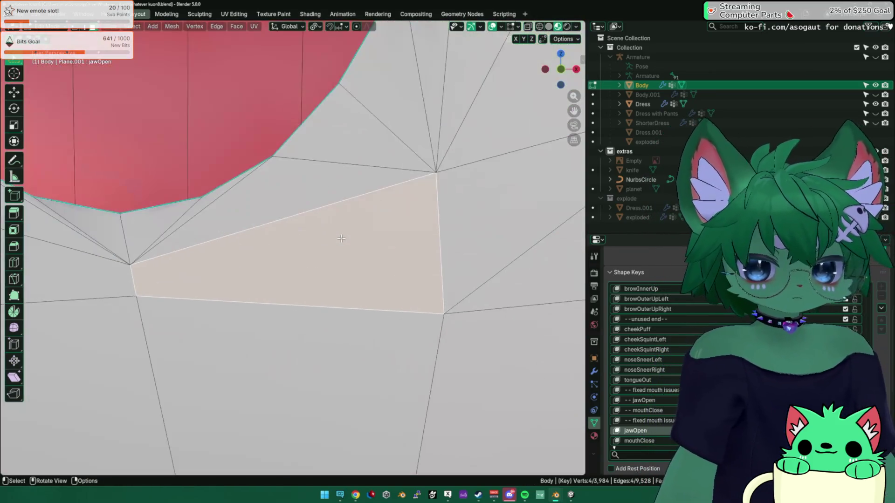
scroll(341, 238, down, 10)
shift+middle_drag(279, 236, 246, 236)
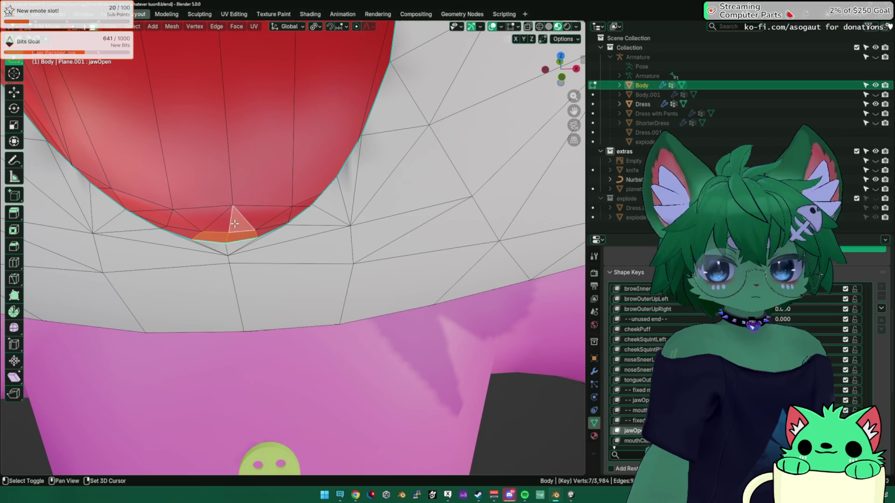
scroll(227, 222, down, 3)
key(KP_1)
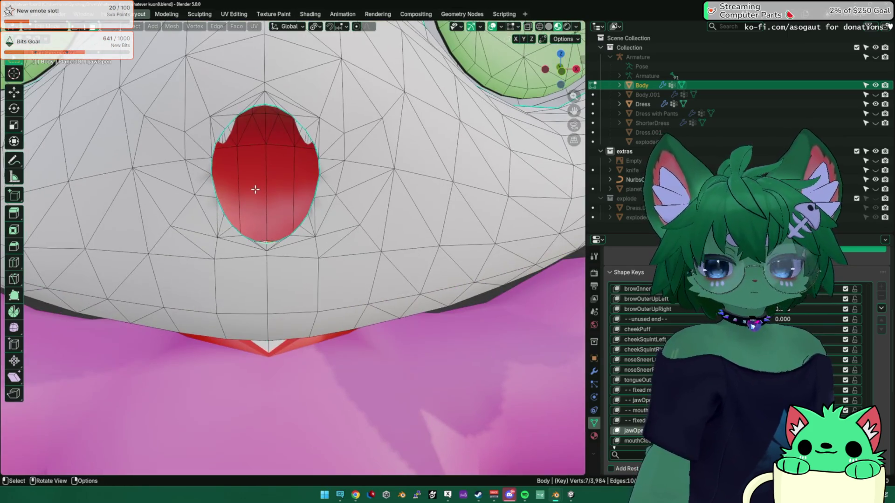
Turn on proportional editing and move the mouth vertices along Z
key(o)
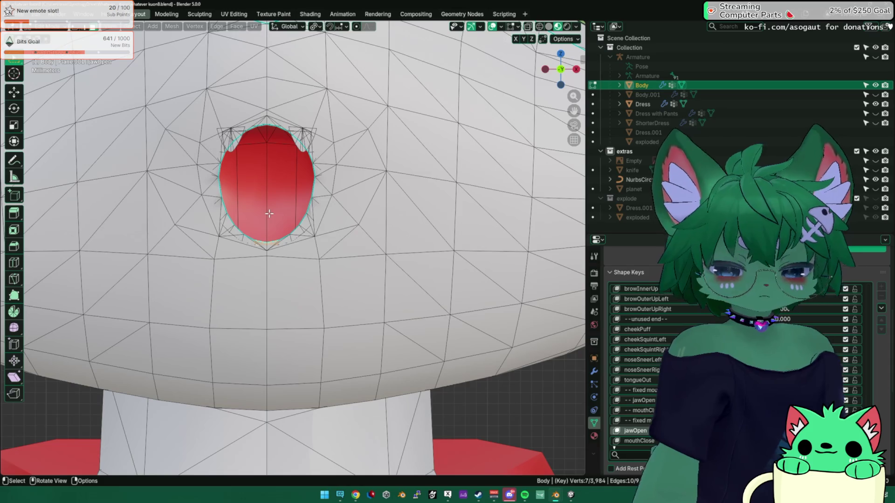
key(g)
key(z)
scroll(270, 210, up, 8)
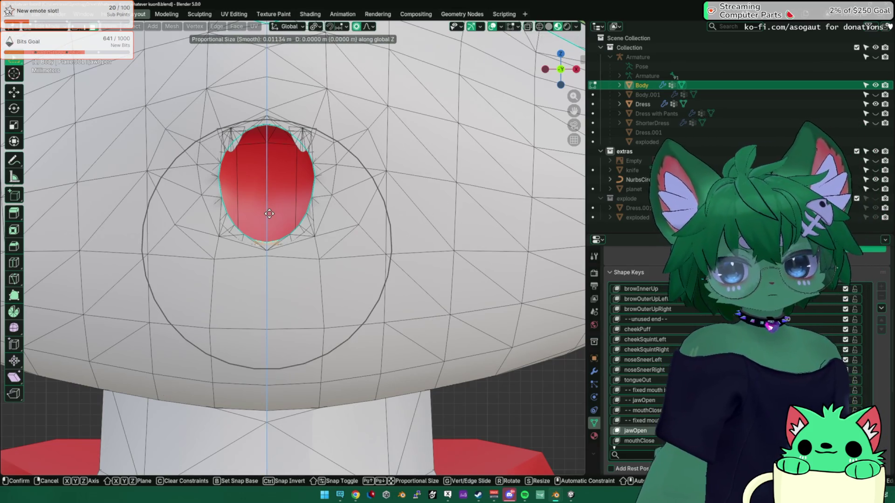
scroll(271, 208, up, 3)
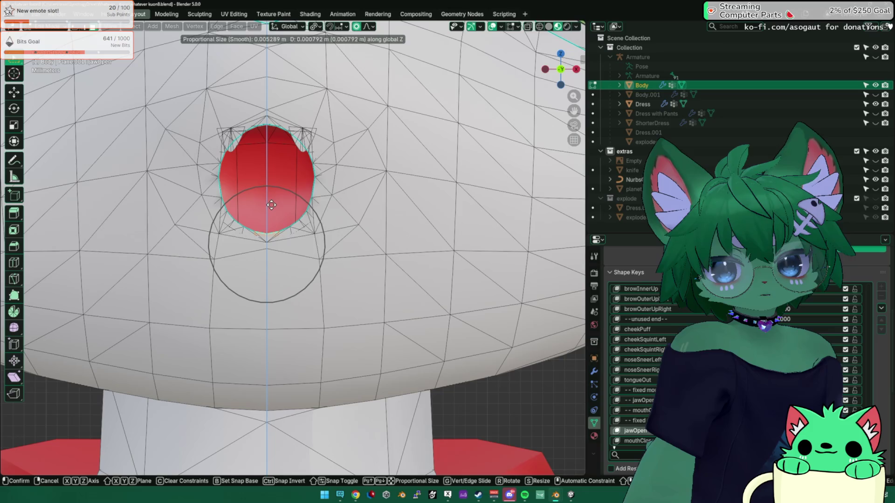
click(271, 204)
Select a smaller set of mouth vertices and try a falloff move, then cancel it
middle_drag(272, 203, 222, 207)
click(242, 201)
key(KP_1)
scroll(293, 247, up, 2)
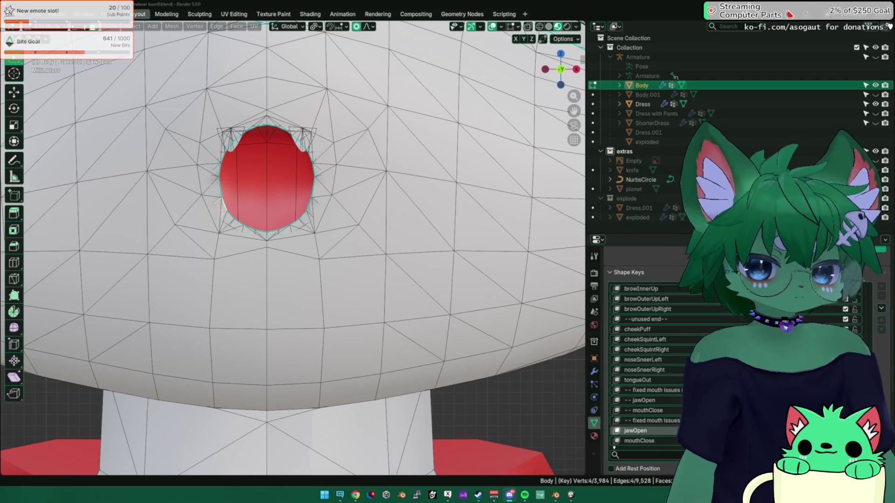
scroll(224, 209, up, 5)
scroll(224, 206, down, 5)
key(g)
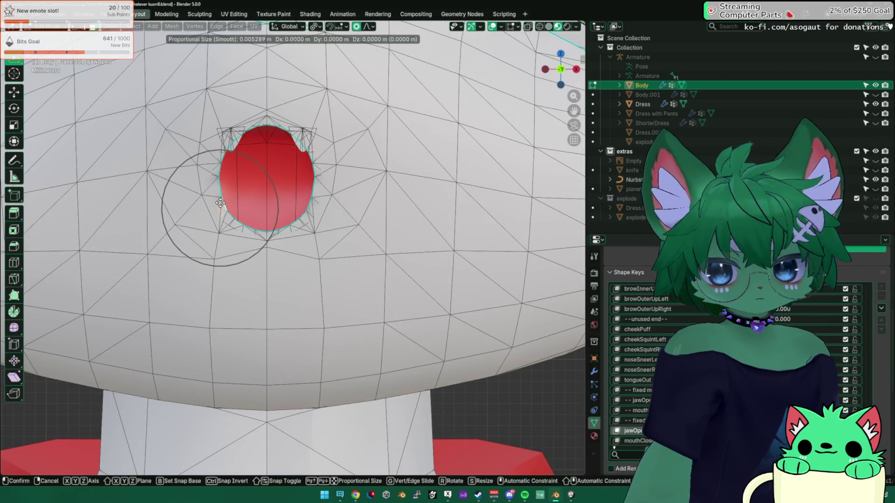
key(Escape)
Enable X-axis mirror and move the mouth vertices with smooth falloff
click(515, 38)
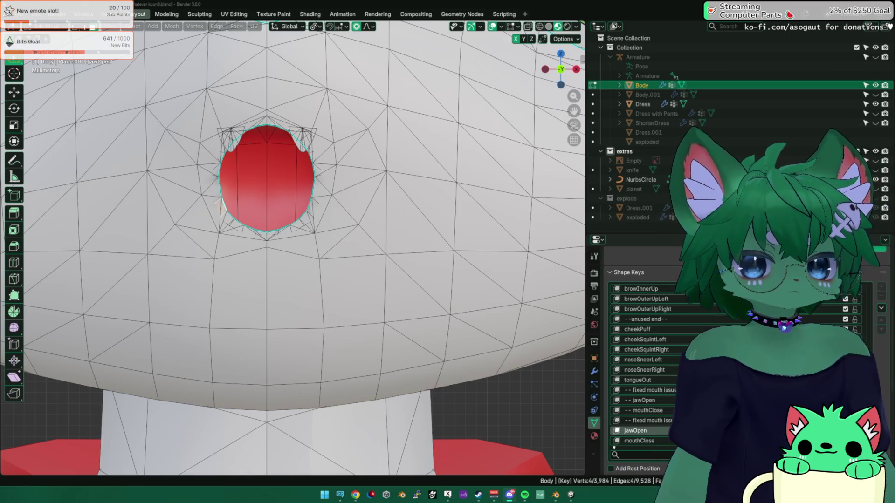
key(g)
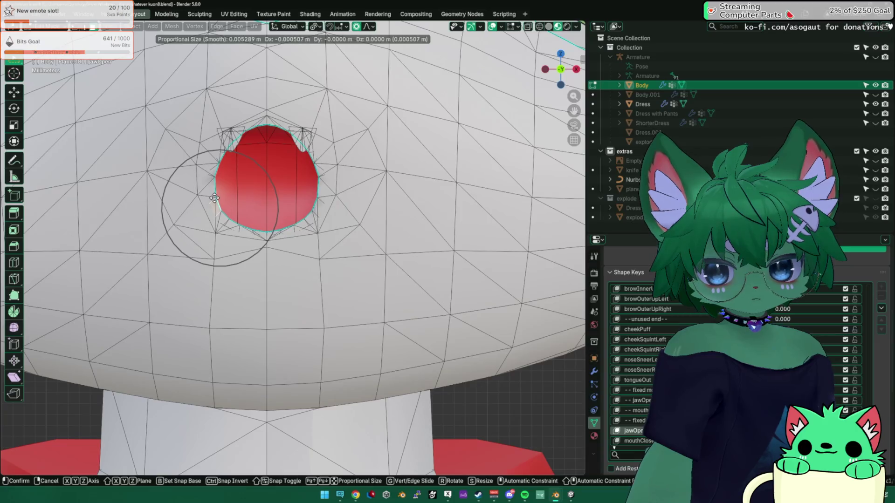
click(215, 199)
middle_drag(214, 198, 266, 231)
click(266, 232)
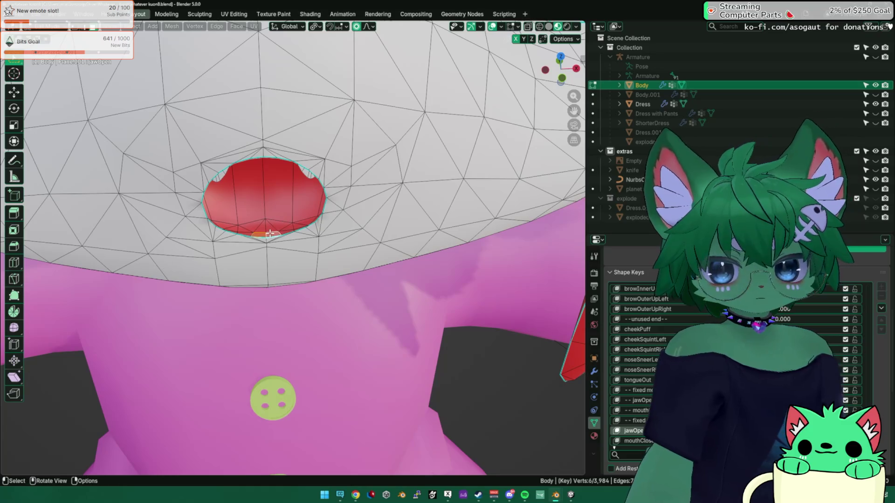
key(KP_1)
Nudge the mouth vertices along Y, check the shape in Object Mode, then resume editing
key(g)
key(y)
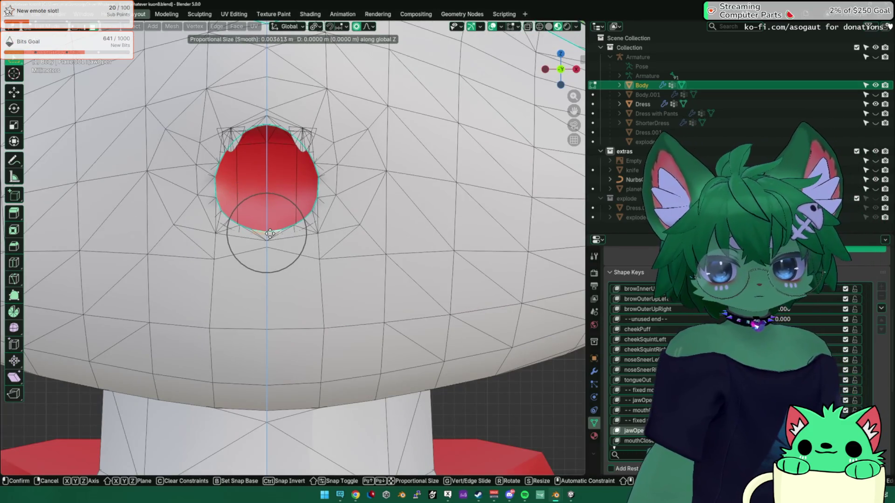
click(269, 232)
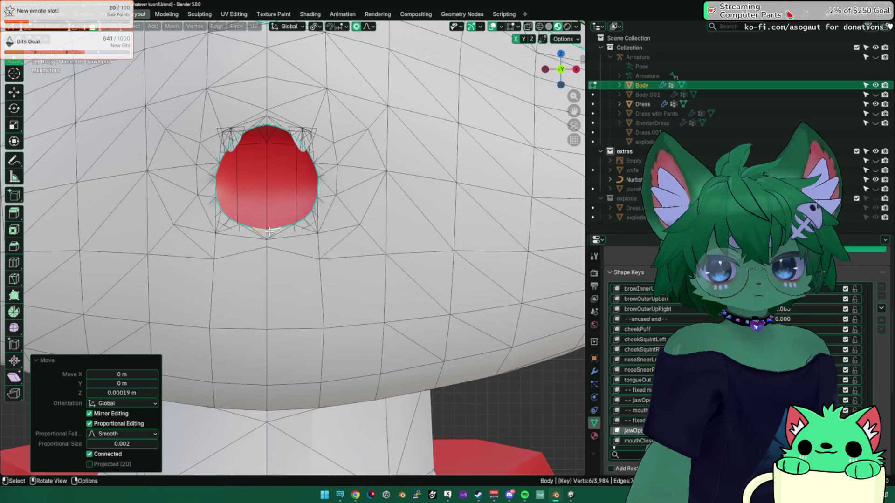
key(Tab)
mouse_move(319, 260)
middle_down()
mouse_move(405, 267)
mouse_move(357, 266)
mouse_move(284, 208)
mouse_move(286, 256)
mouse_move(396, 254)
mouse_move(286, 258)
middle_up()
key(Tab)
key(Tab)
scroll(286, 258, down, 4)
scroll(746, 349, down, 2)
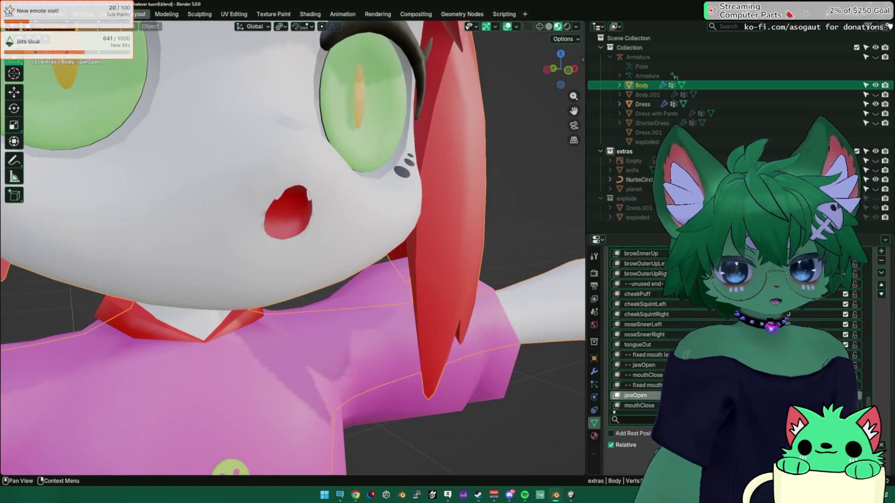
Toggle jawOpen off and on to compare, leaving it switched off
click(845, 395)
click(845, 395)
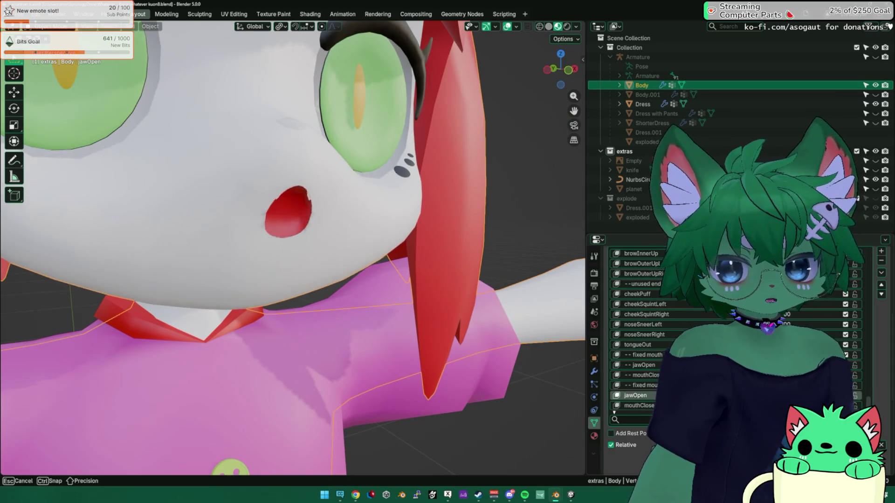
click(845, 395)
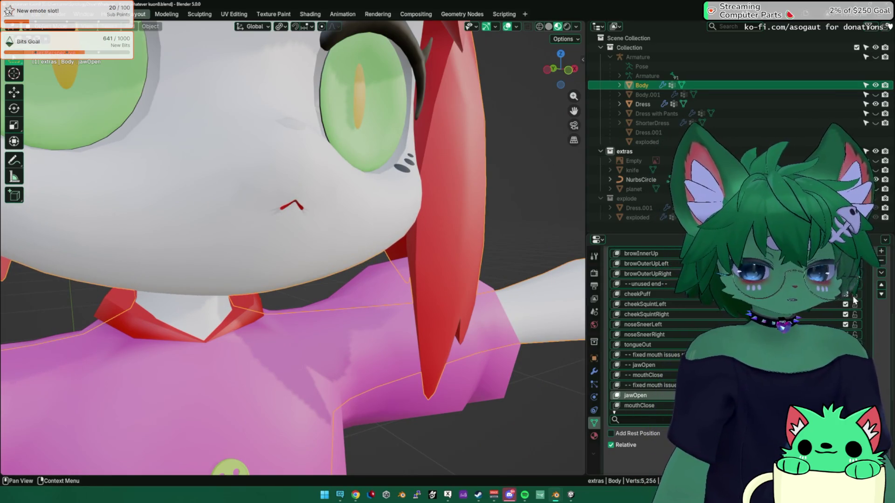
scroll(873, 274, up, 5)
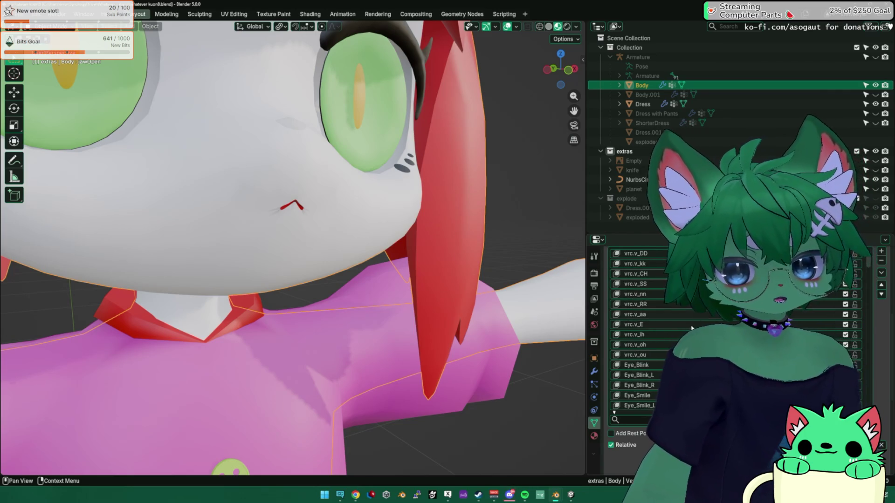
Raise vrc.v_aa to open the mouth wide, then switch to the Discord window
click(667, 315)
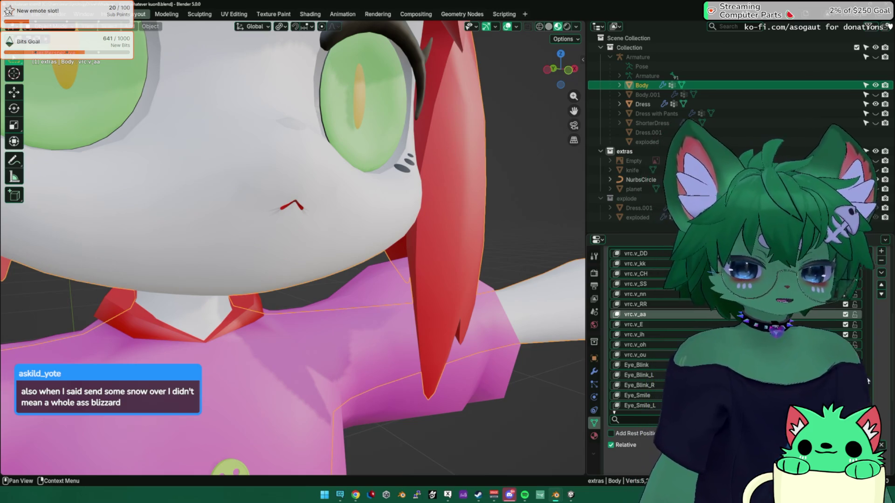
scroll(699, 335, down, 3)
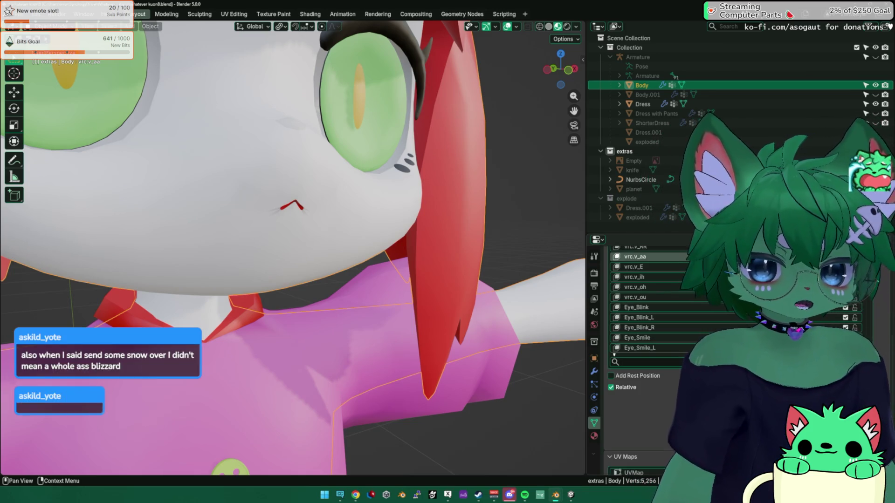
drag(745, 403, 782, 403)
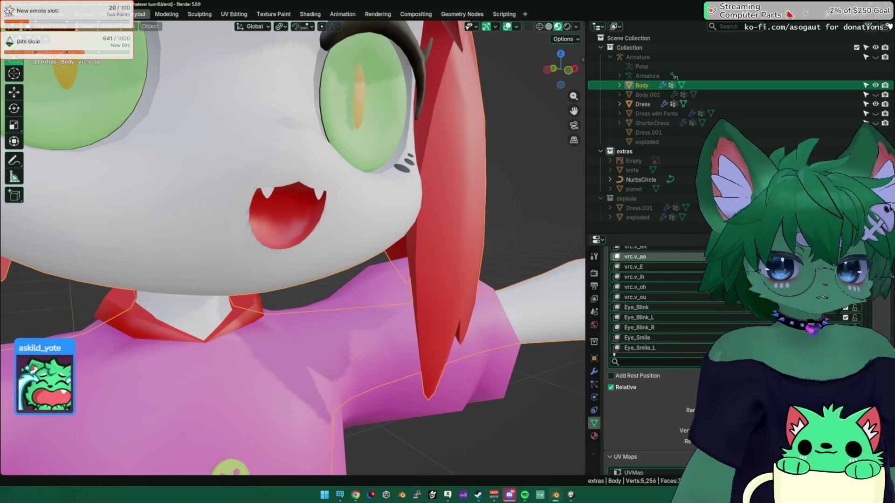
key(alt+Tab)
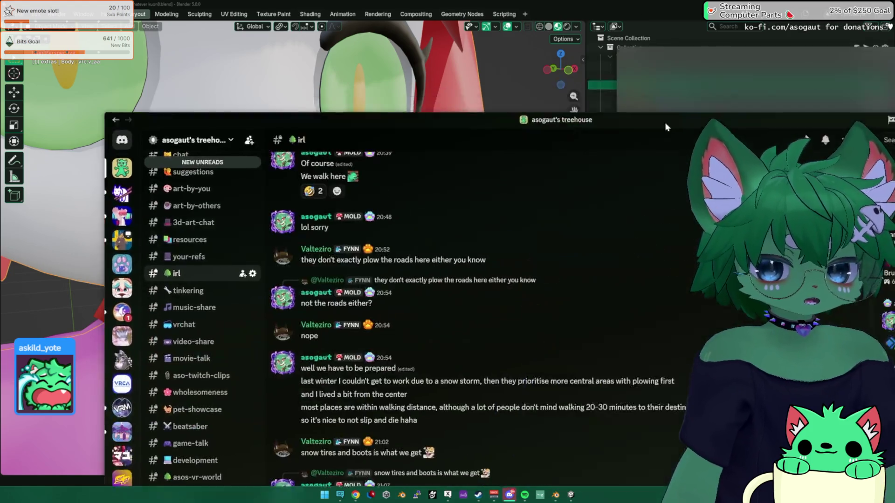
scroll(438, 338, up, 10)
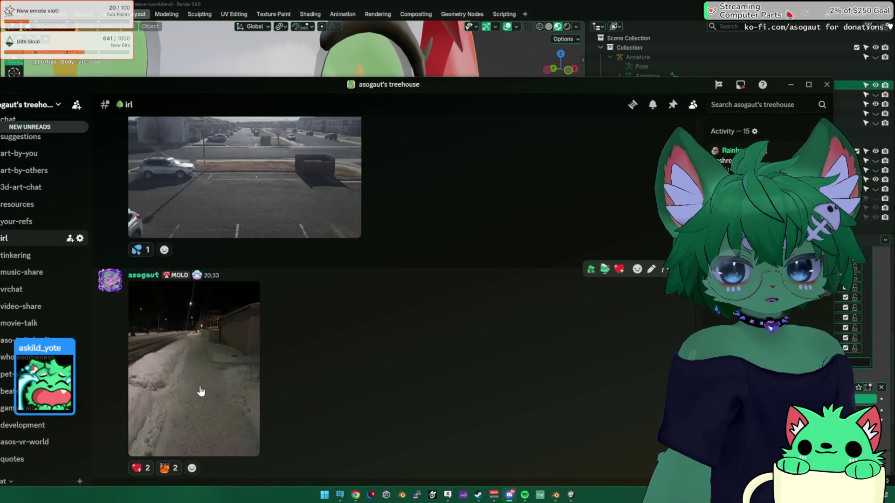
click(200, 391)
click(565, 311)
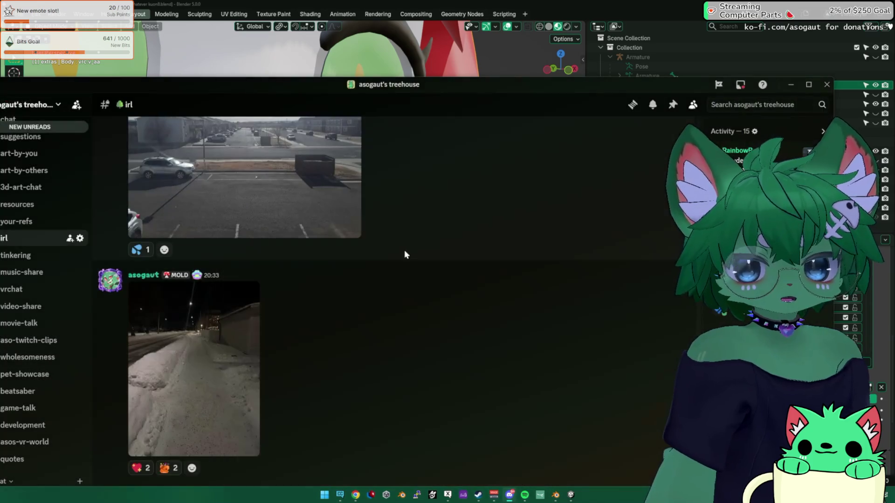
scroll(401, 261, up, 3)
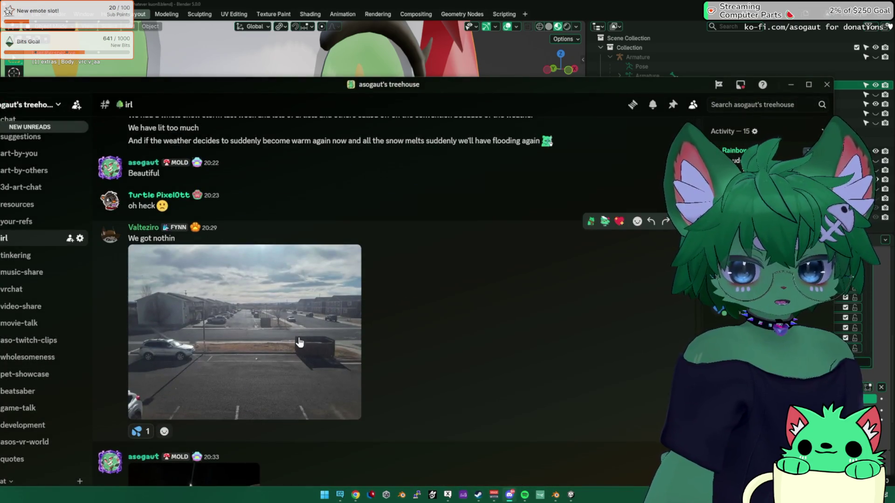
click(299, 342)
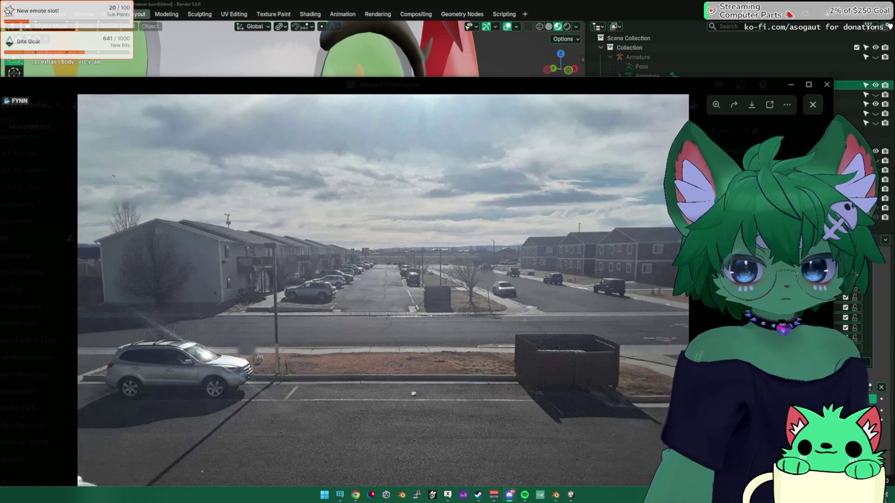
key(Escape)
scroll(350, 304, up, 10)
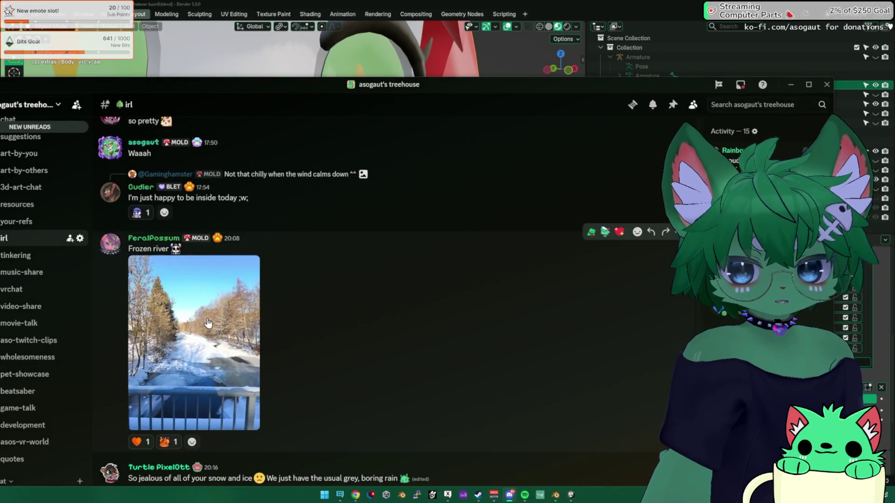
click(208, 322)
key(Escape)
scroll(418, 296, up, 4)
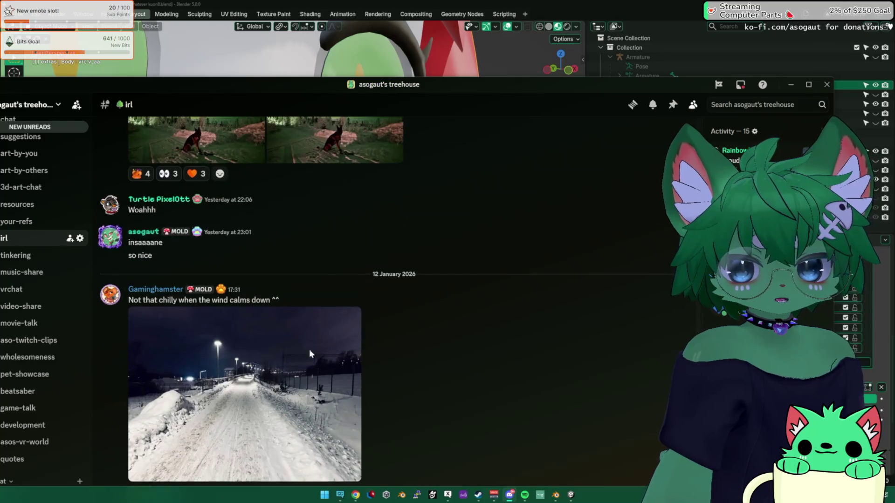
click(309, 349)
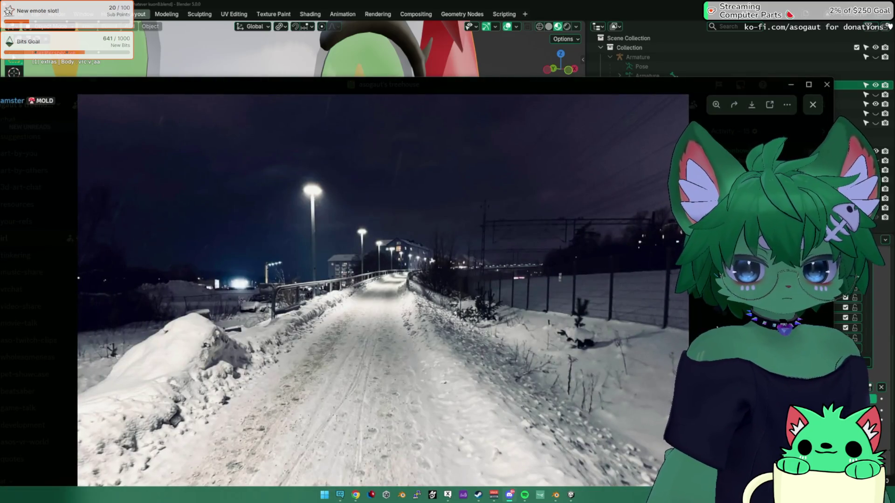
key(Escape)
key(alt+Tab)
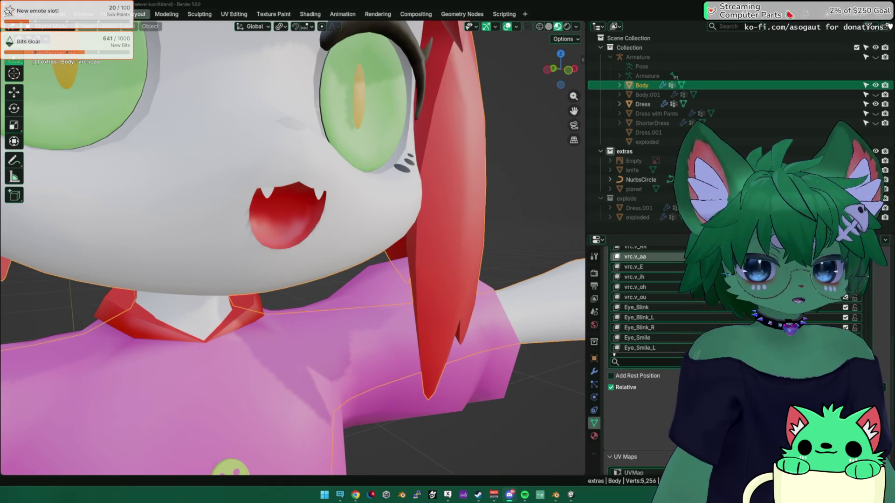
Find jawOpen in the Shape Keys list and raise its value to open the mouth
middle_drag(266, 256, 273, 247)
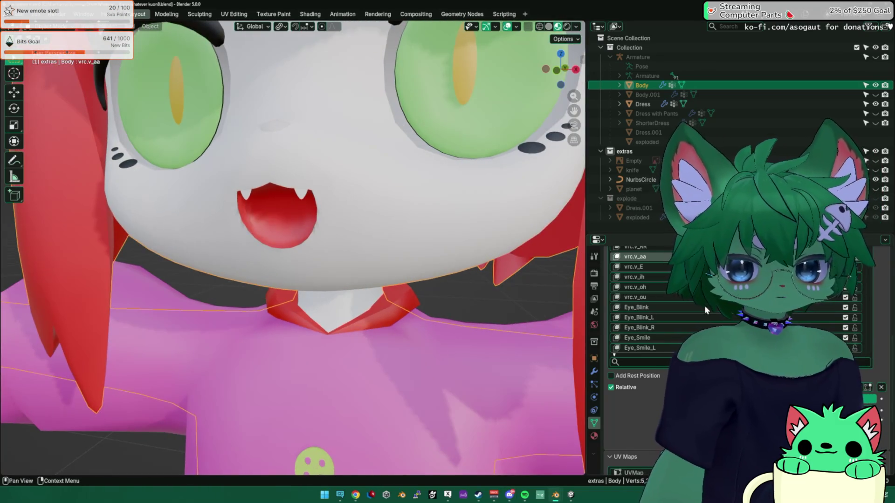
scroll(882, 329, down, 3)
scroll(880, 326, down, 2)
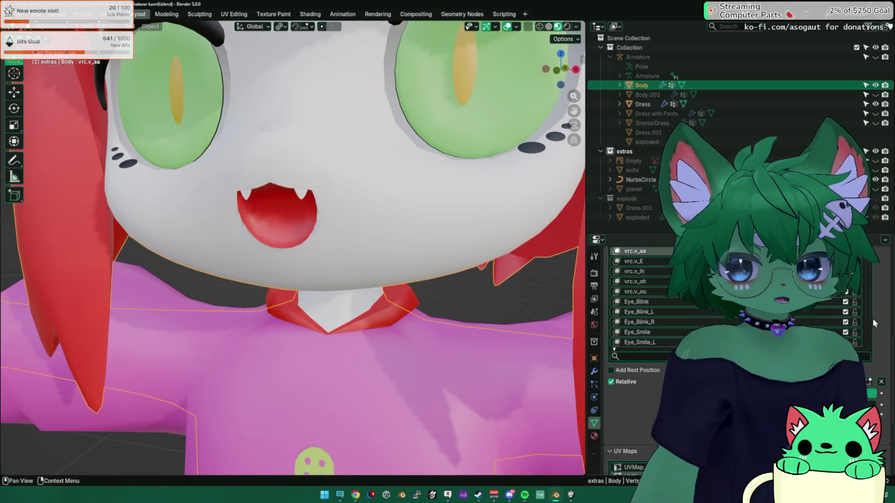
scroll(864, 291, down, 2)
scroll(879, 290, up, 5)
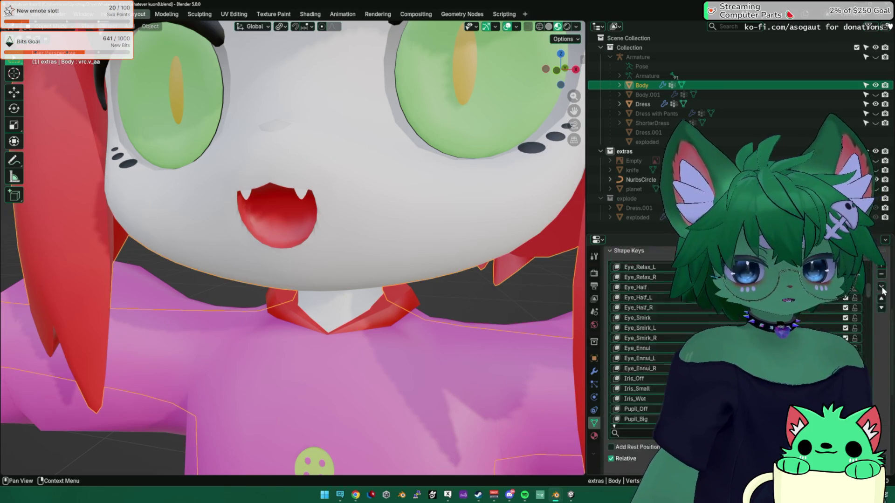
scroll(872, 349, down, 8)
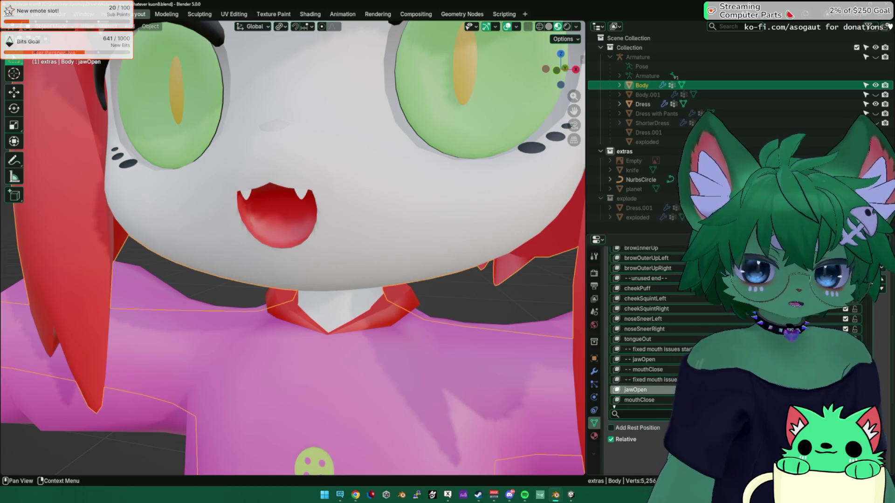
scroll(736, 326, down, 3)
click(635, 332)
mouse_move(787, 331)
mouse_down()
mouse_move(827, 331)
mouse_move(802, 332)
mouse_up()
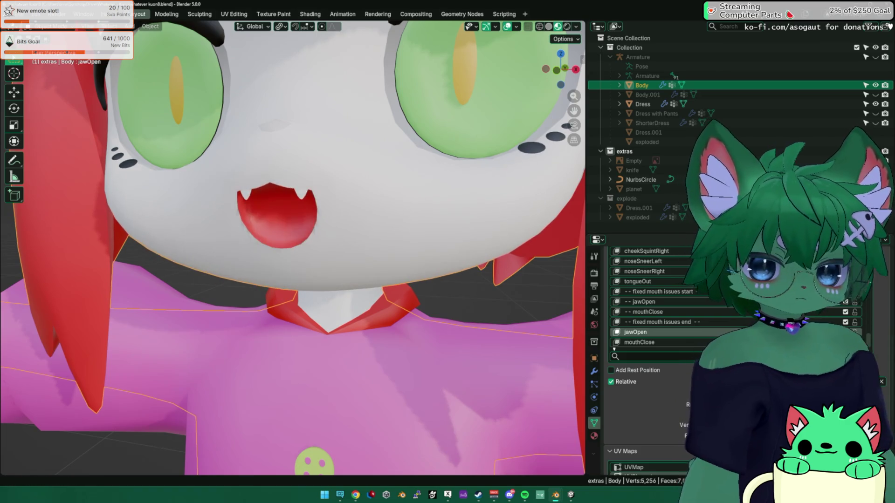
Adjust jawOpen until the mouth is a small round opening, then enter Edit Mode
scroll(870, 299, up, 2)
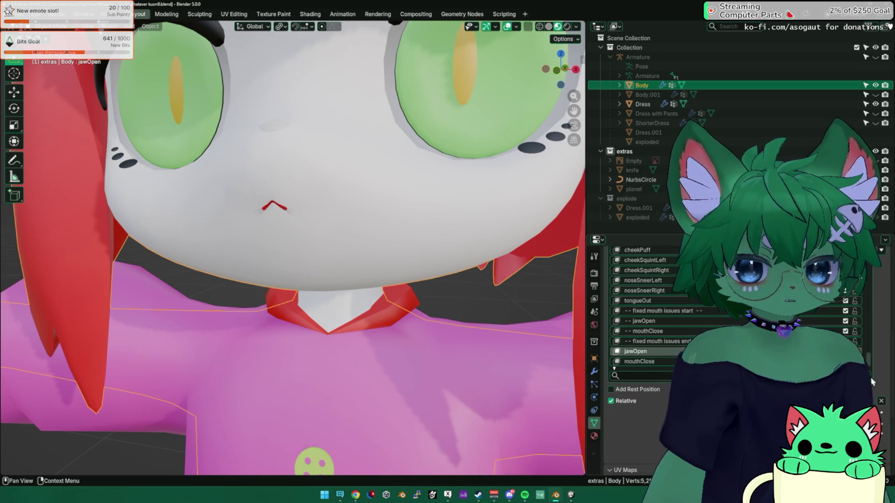
drag(801, 352, 813, 351)
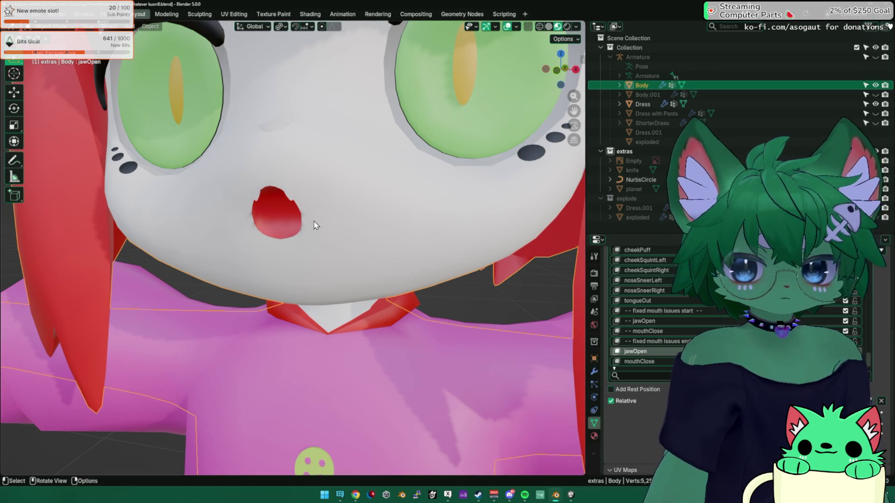
middle_drag(314, 225, 333, 202)
key(Tab)
scroll(336, 208, up, 3)
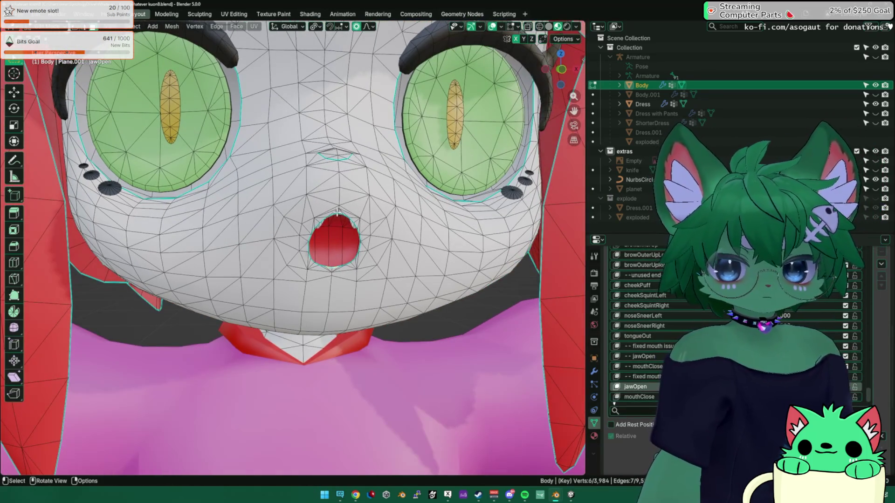
Select the faces at the top of the mouth and nudge them along Z with falloff
scroll(373, 219, up, 6)
middle_drag(345, 261, 330, 287)
click(330, 288)
shift+click(309, 292)
shift+click(290, 287)
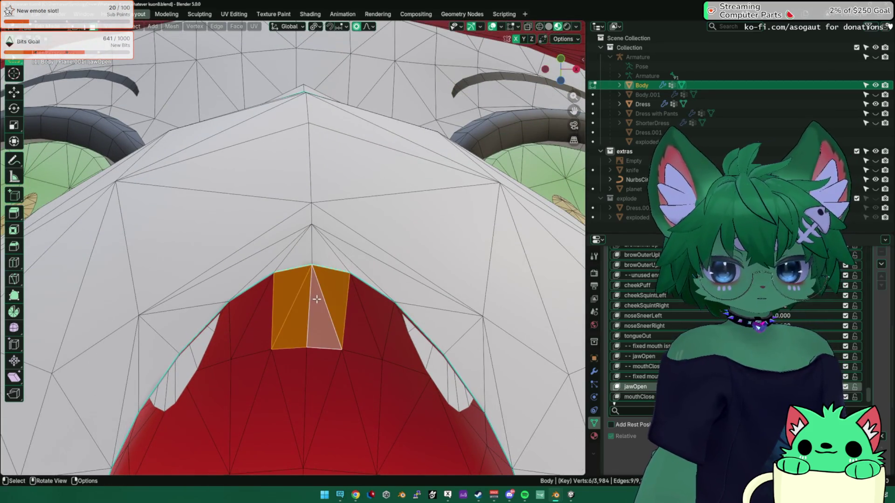
scroll(291, 285, down, 3)
click(290, 283)
middle_drag(289, 285, 292, 281)
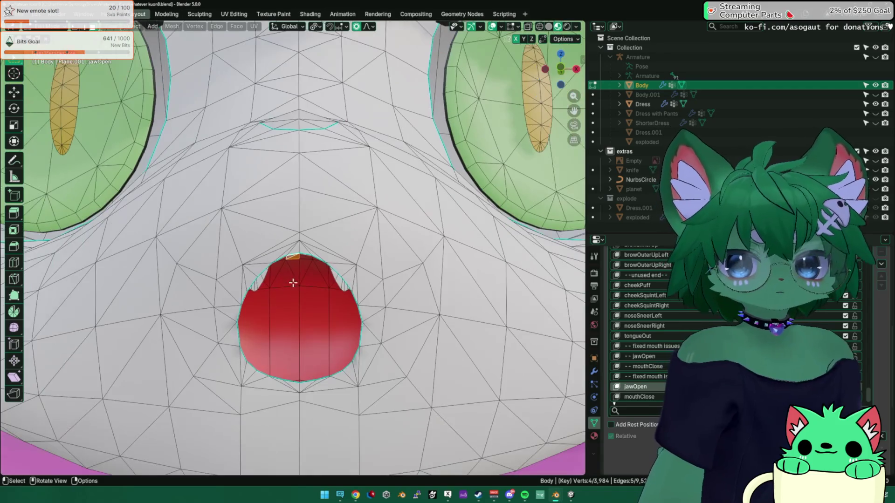
key(g)
key(z)
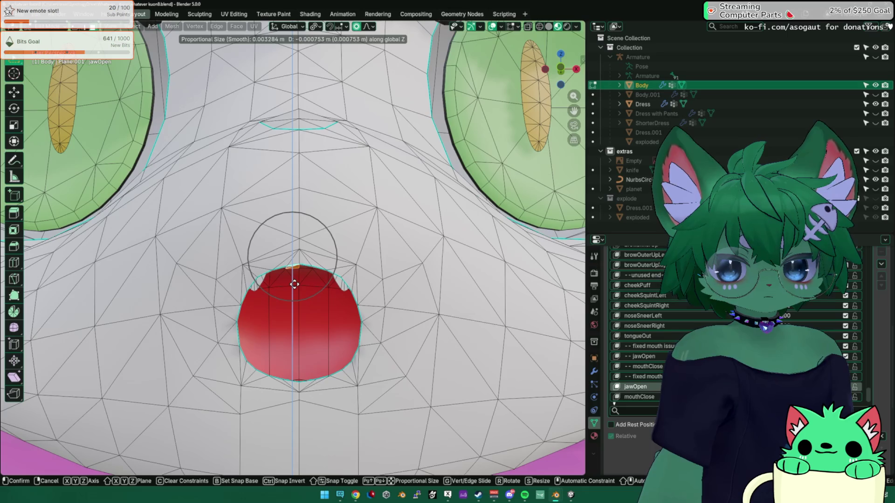
click(294, 284)
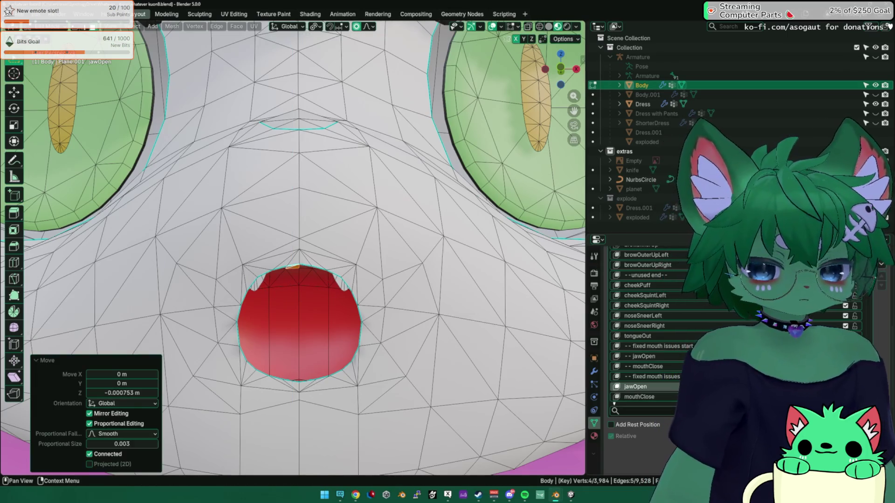
Select the face at the bottom of the mouth and move it along Y proportionally
scroll(369, 372, down, 2)
scroll(326, 359, up, 2)
click(302, 348)
middle_drag(302, 349, 292, 366)
key(g)
key(y)
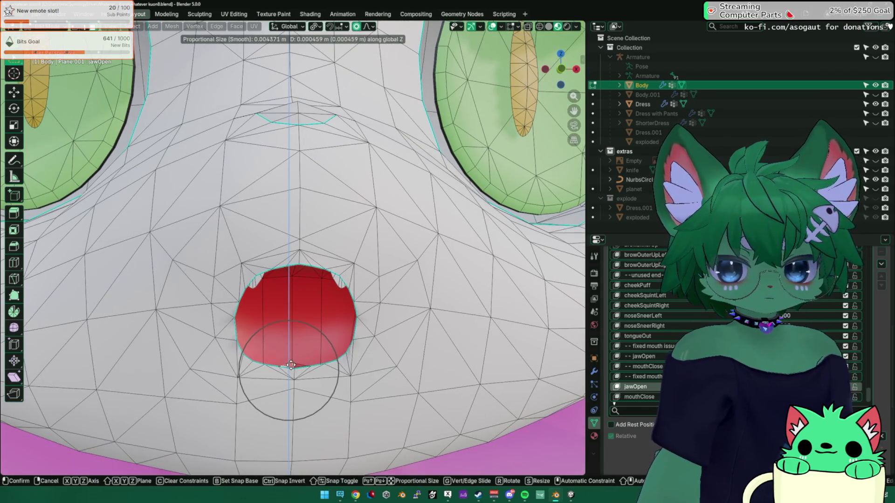
click(291, 365)
Make one more proportional move of the mouth vertices and return to Object Mode
mouse_move(291, 365)
middle_down()
mouse_move(256, 354)
mouse_move(289, 326)
middle_up()
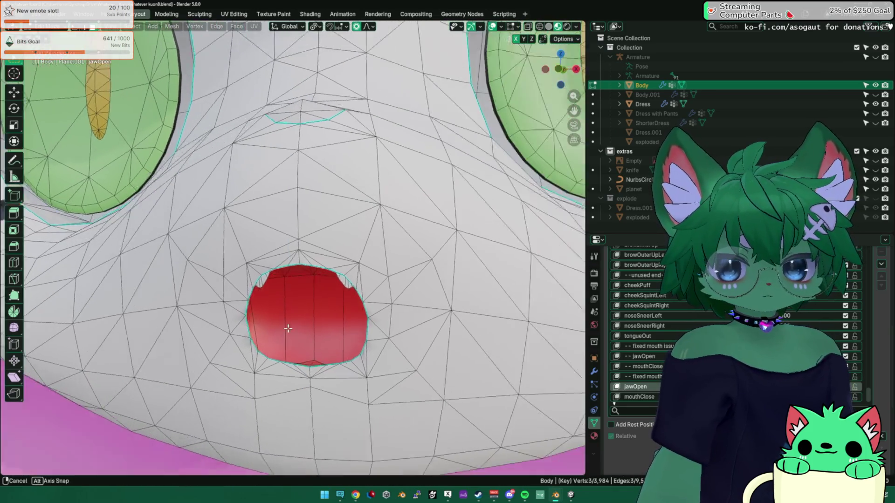
scroll(289, 326, down, 4)
key(g)
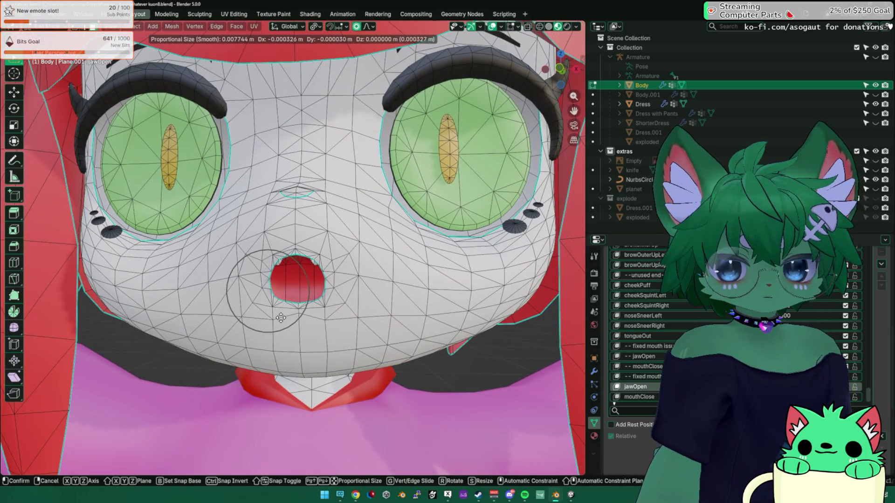
click(281, 318)
key(Tab)
mouse_move(280, 318)
middle_down()
mouse_move(443, 302)
mouse_move(412, 306)
middle_up()
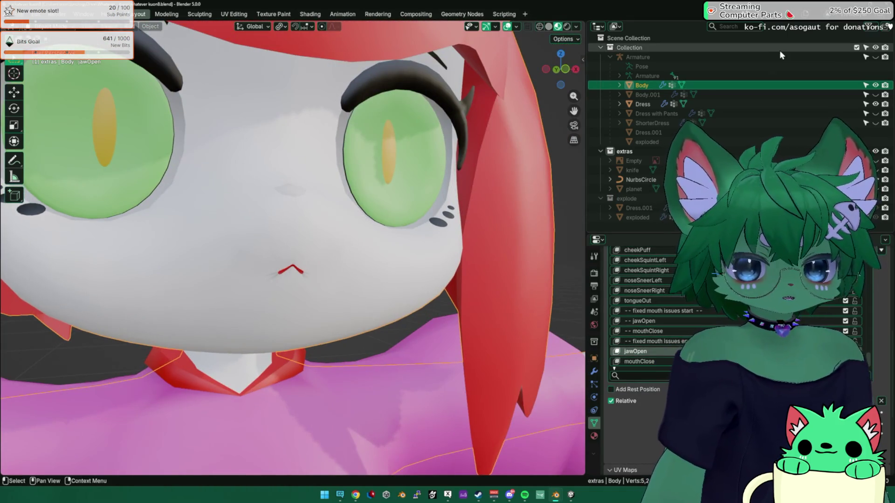
Select vrc.v_aa and move it down past the eye, pupil, mouth, eyebrow, whisker and Japanese-named keys
scroll(643, 306, up, 5)
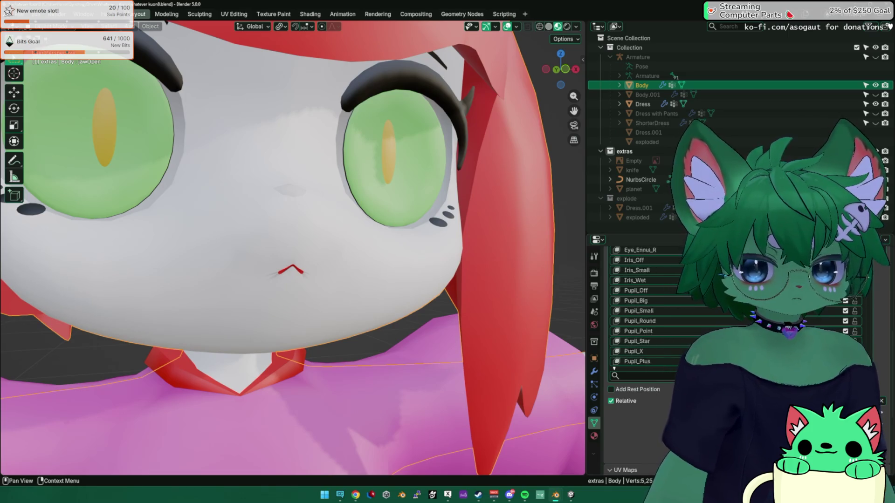
scroll(884, 313, up, 5)
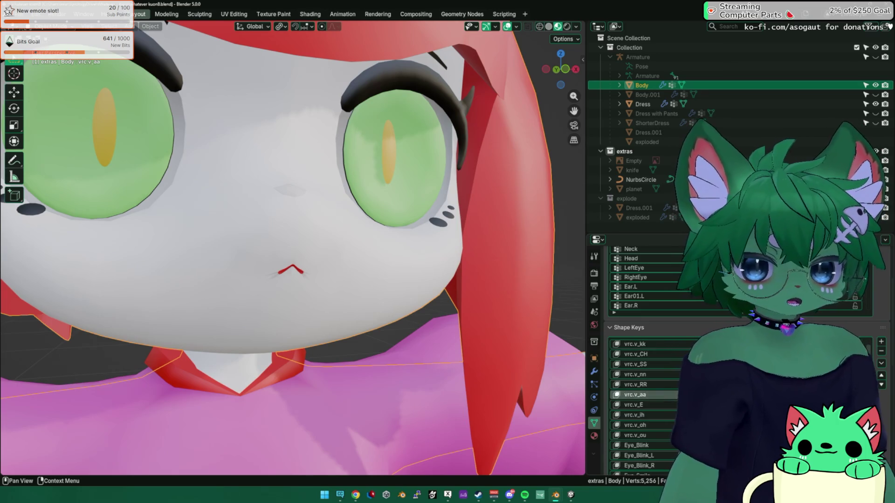
scroll(643, 396, down, 3)
click(634, 356)
scroll(880, 345, down, 2)
click(881, 289)
click(880, 289)
click(880, 289)
click(881, 289)
click(880, 289)
click(880, 289)
click(880, 289)
click(881, 289)
click(881, 289)
click(881, 289)
click(881, 289)
click(881, 289)
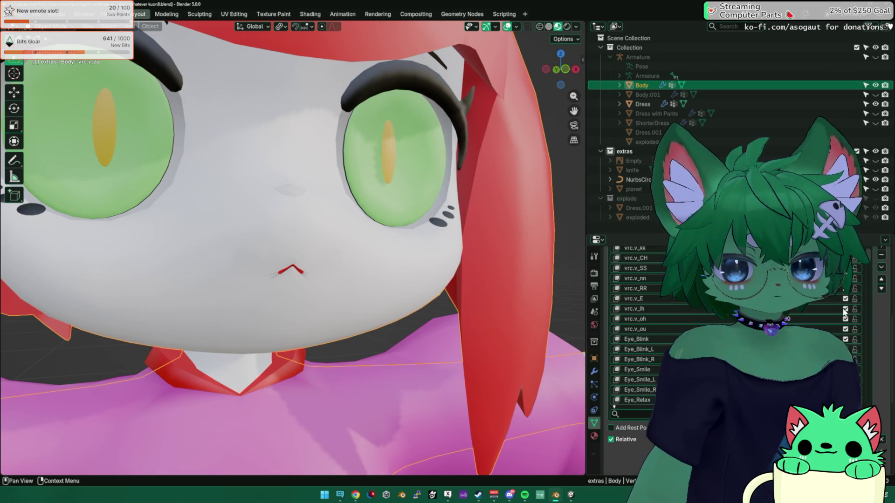
click(881, 289)
click(881, 288)
click(880, 289)
click(881, 289)
click(880, 289)
click(881, 289)
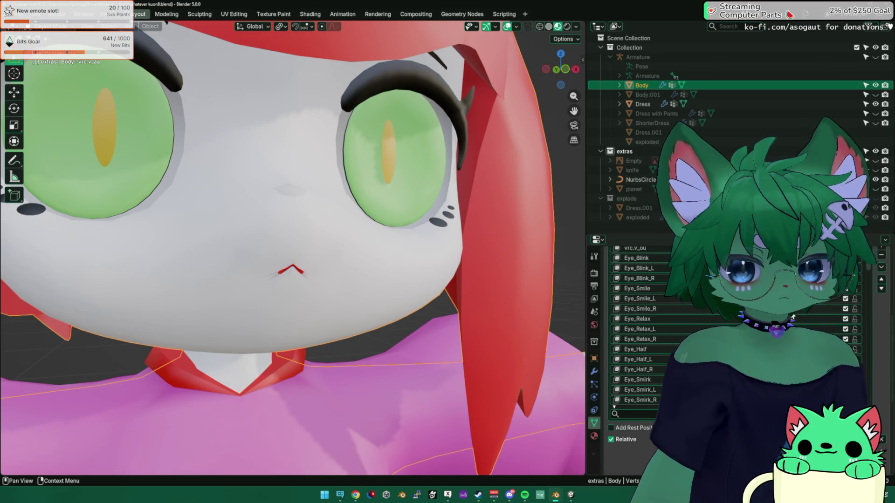
click(880, 288)
click(881, 288)
click(880, 288)
click(880, 289)
click(881, 289)
click(880, 288)
click(881, 289)
click(880, 288)
click(881, 289)
click(881, 289)
click(881, 289)
click(881, 289)
click(881, 289)
click(881, 289)
click(880, 289)
click(881, 288)
click(880, 289)
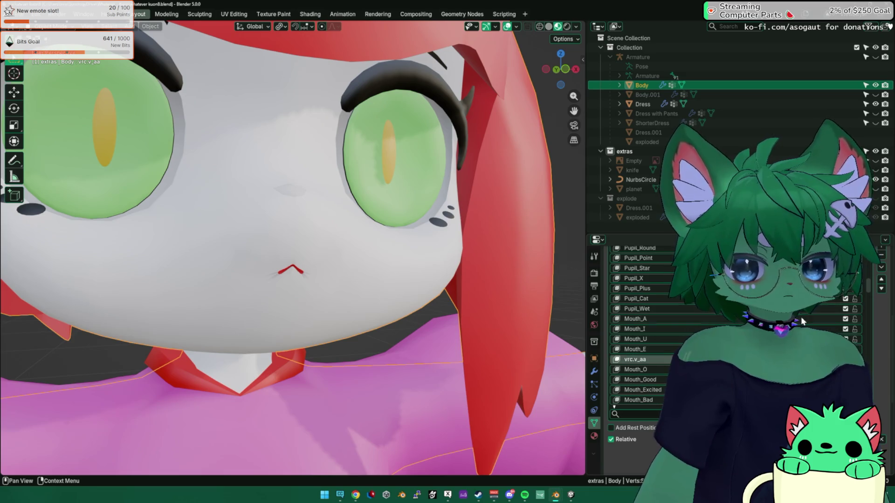
click(881, 289)
click(881, 289)
click(881, 289)
click(881, 289)
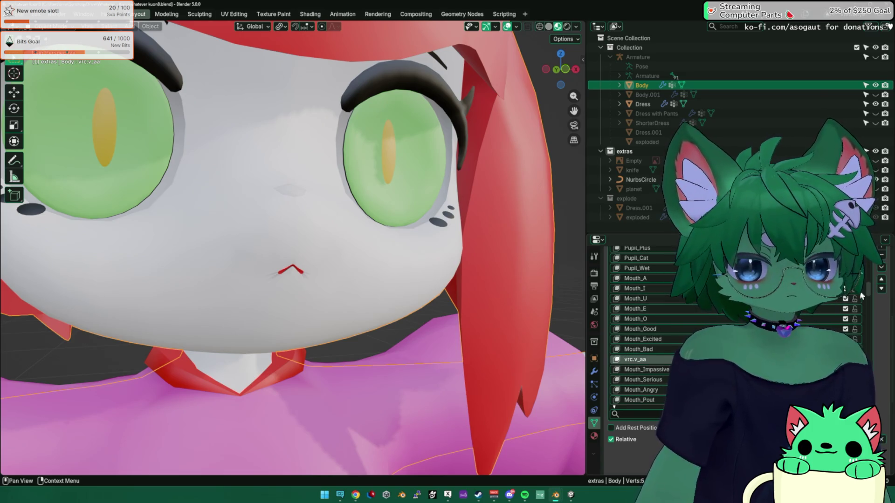
click(880, 290)
click(880, 289)
click(880, 289)
click(880, 290)
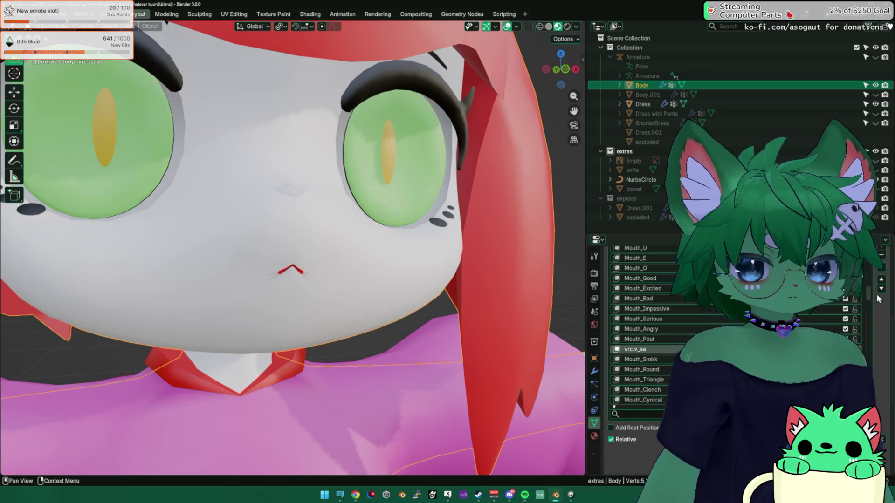
click(881, 290)
click(881, 289)
click(880, 290)
click(881, 290)
click(880, 290)
click(881, 289)
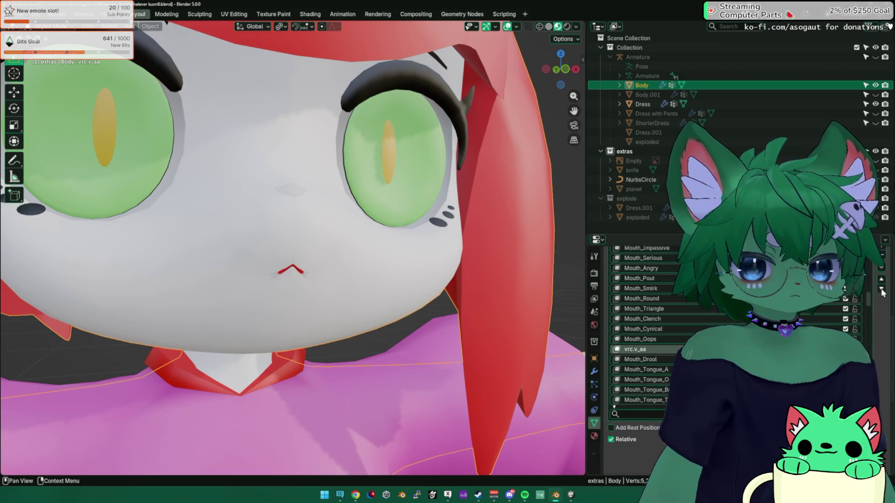
click(881, 290)
click(880, 289)
click(881, 289)
scroll(854, 302, down, 4)
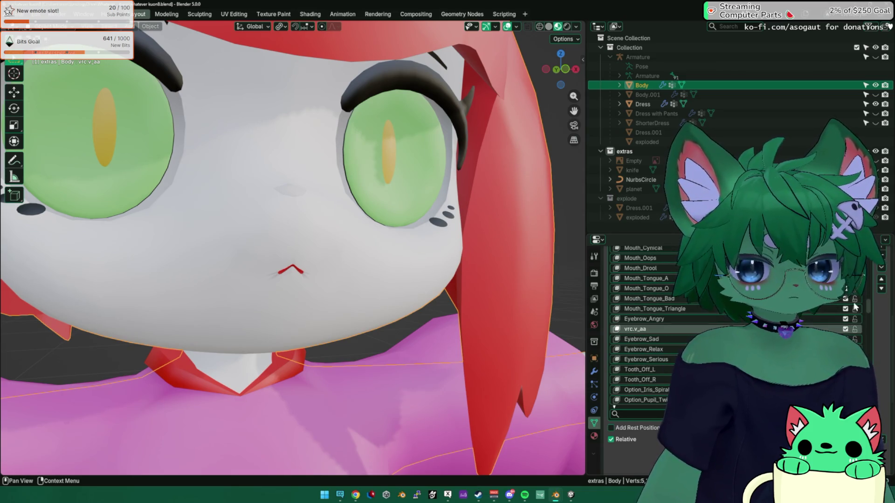
click(883, 289)
click(883, 290)
click(881, 289)
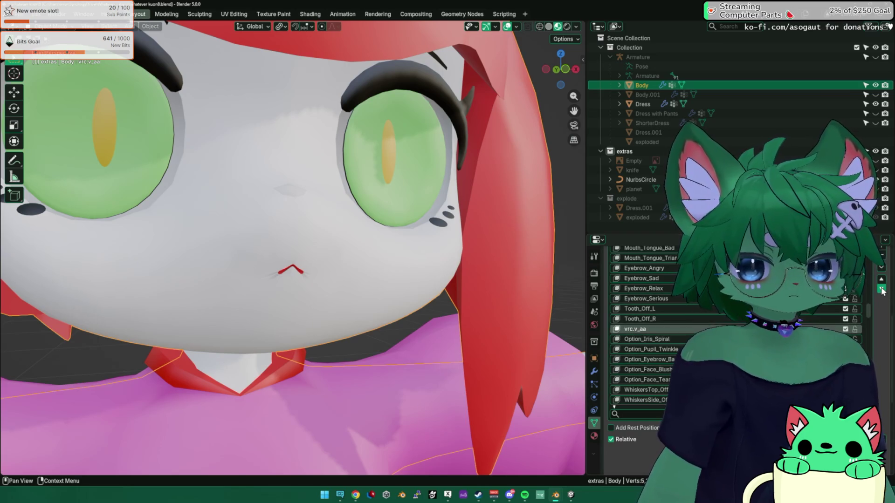
click(881, 289)
click(881, 289)
click(881, 289)
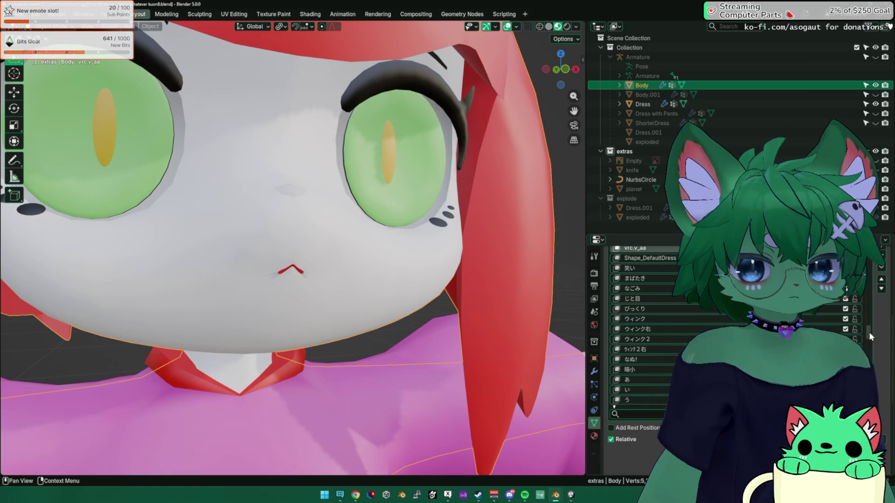
click(882, 289)
click(881, 289)
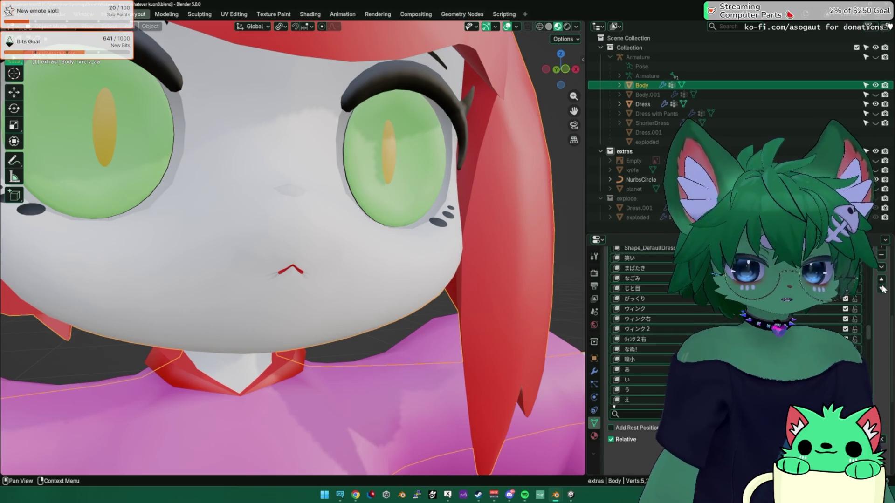
click(881, 288)
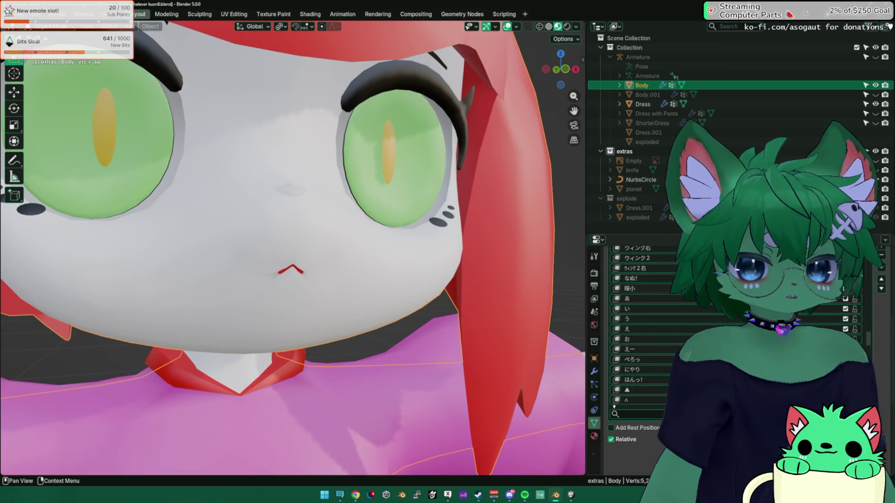
Keep moving vrc.v_aa down past the eyeLook, jaw, mouth, brow and cheek keys to below tongueOut
scroll(830, 301, down, 8)
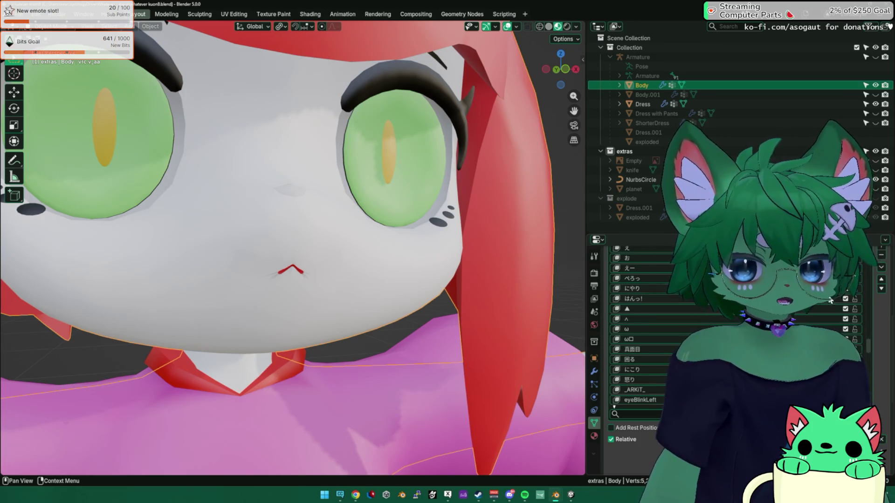
scroll(831, 300, down, 7)
click(881, 289)
click(881, 289)
click(881, 289)
click(881, 289)
click(881, 289)
click(881, 289)
click(881, 289)
click(881, 289)
click(881, 289)
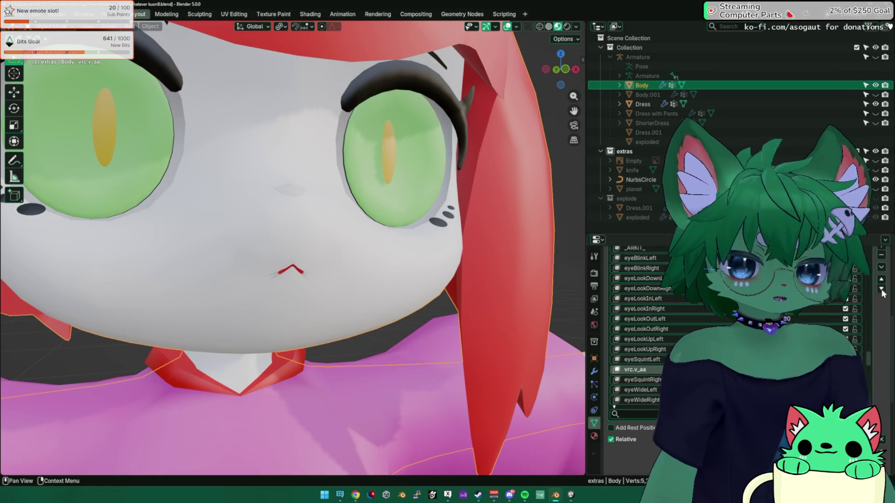
click(881, 288)
click(881, 289)
click(881, 289)
click(881, 289)
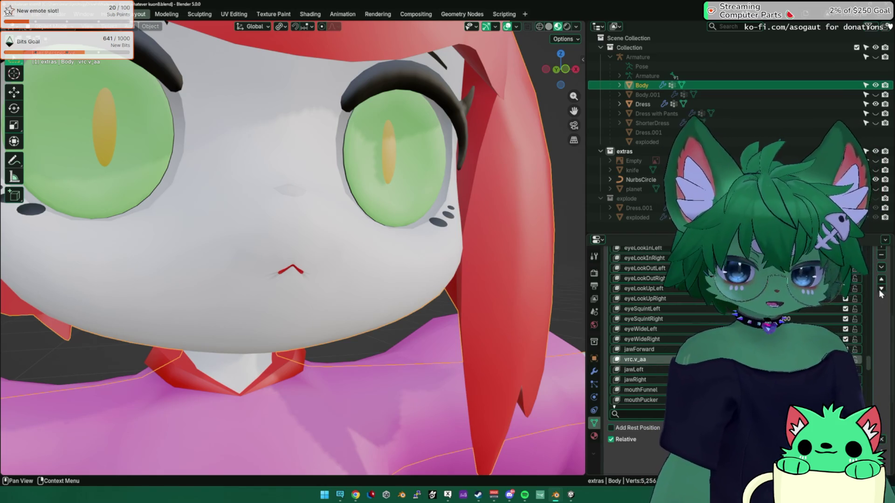
click(881, 289)
click(881, 288)
click(881, 289)
click(881, 289)
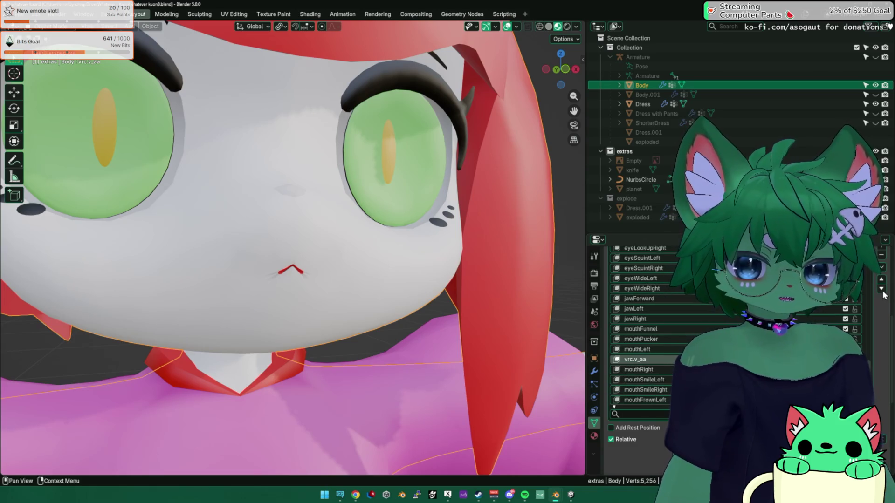
click(881, 288)
click(881, 289)
click(881, 289)
click(881, 289)
click(881, 289)
click(881, 289)
click(881, 288)
click(881, 289)
click(881, 288)
click(881, 289)
click(881, 289)
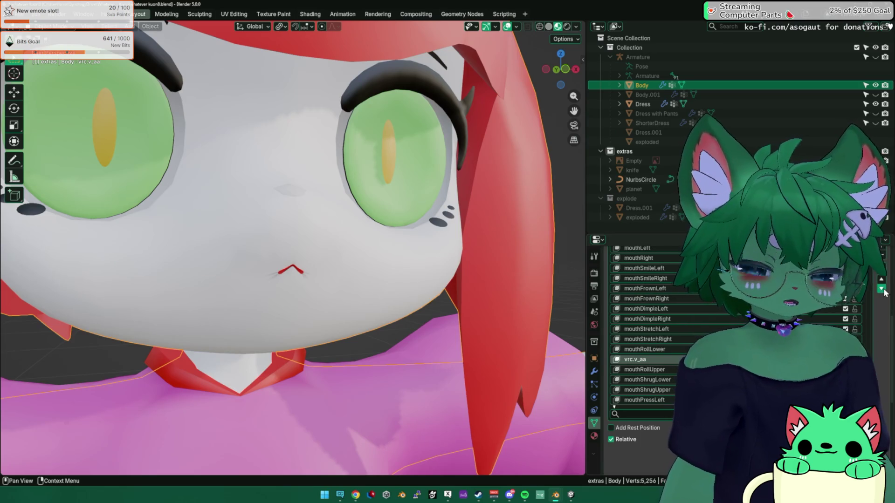
click(881, 288)
click(881, 288)
click(881, 289)
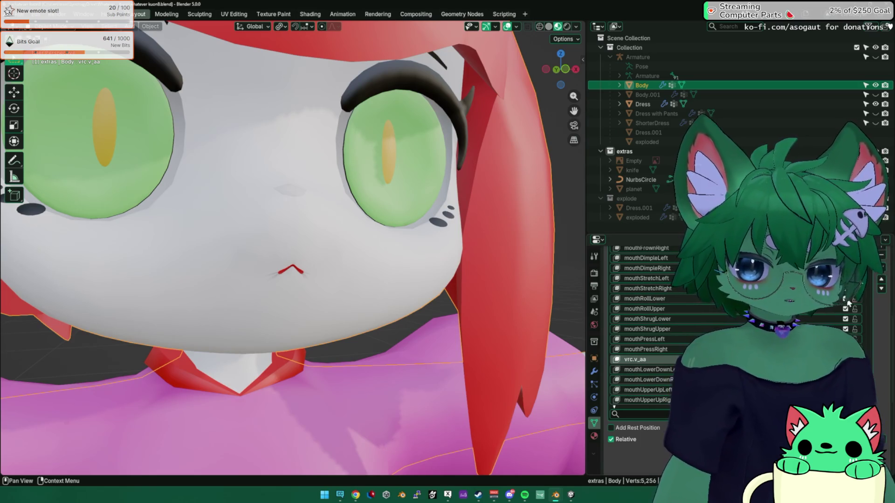
click(881, 288)
click(881, 289)
click(881, 289)
click(881, 289)
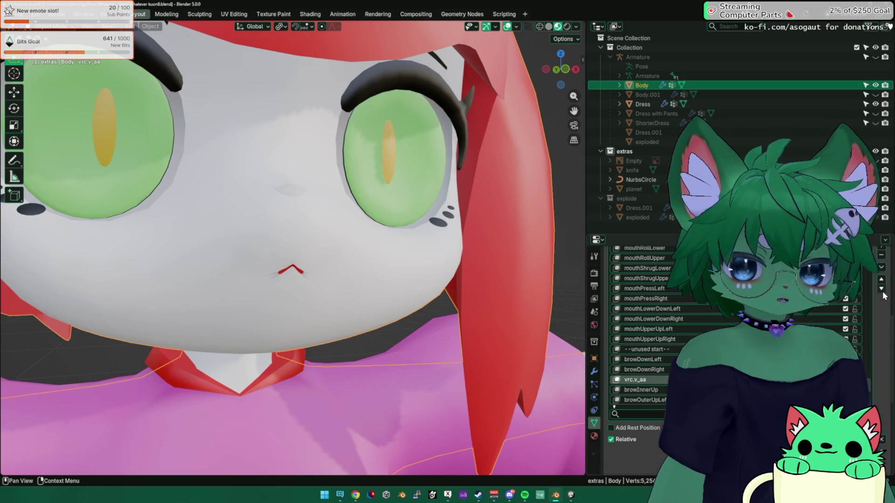
click(881, 289)
click(881, 289)
click(881, 289)
click(881, 289)
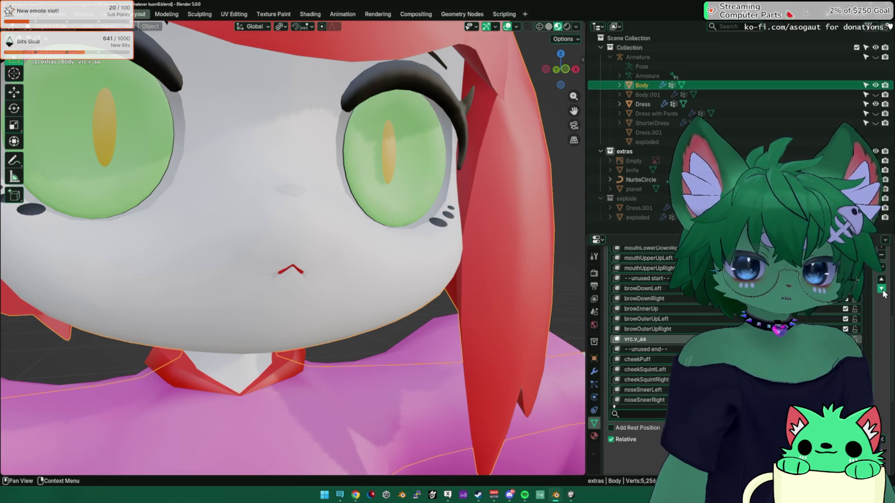
click(881, 289)
click(881, 289)
click(881, 289)
click(881, 289)
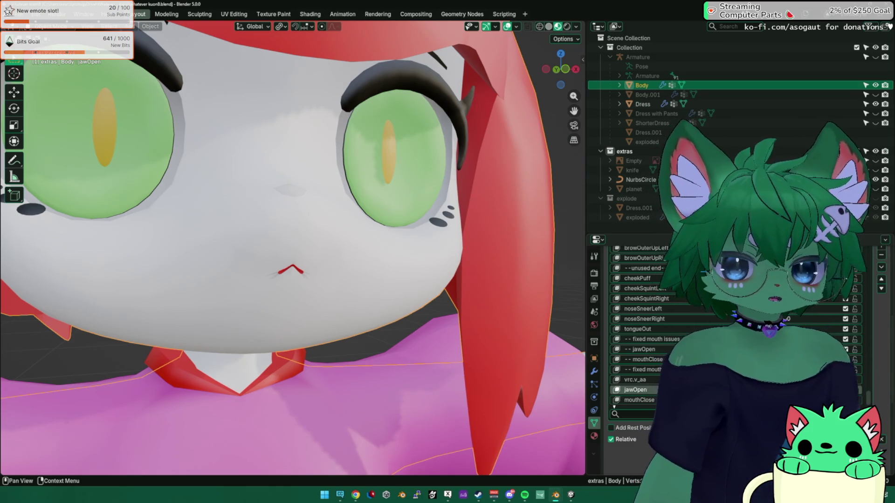
Preview the mouth by raising the vrc.v_aa and jawOpen values, checking it from a side view
click(635, 379)
drag(764, 380, 815, 380)
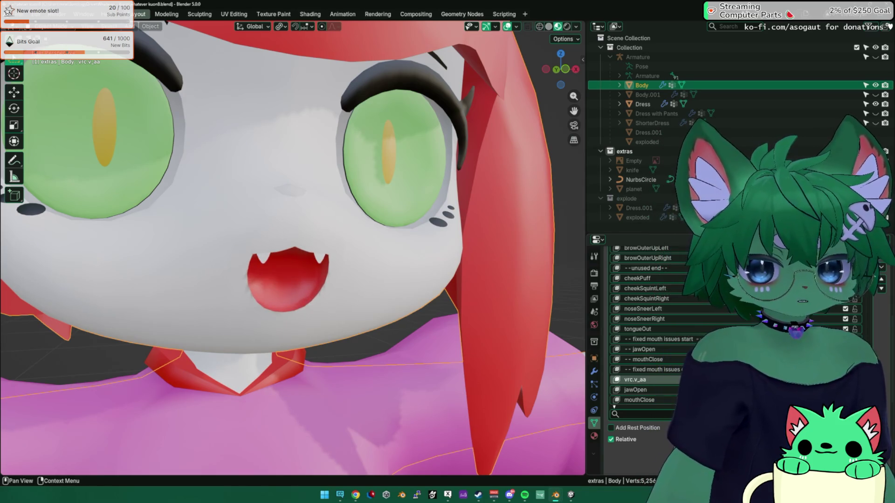
mouse_move(765, 390)
mouse_down()
mouse_move(806, 389)
mouse_move(792, 389)
mouse_up()
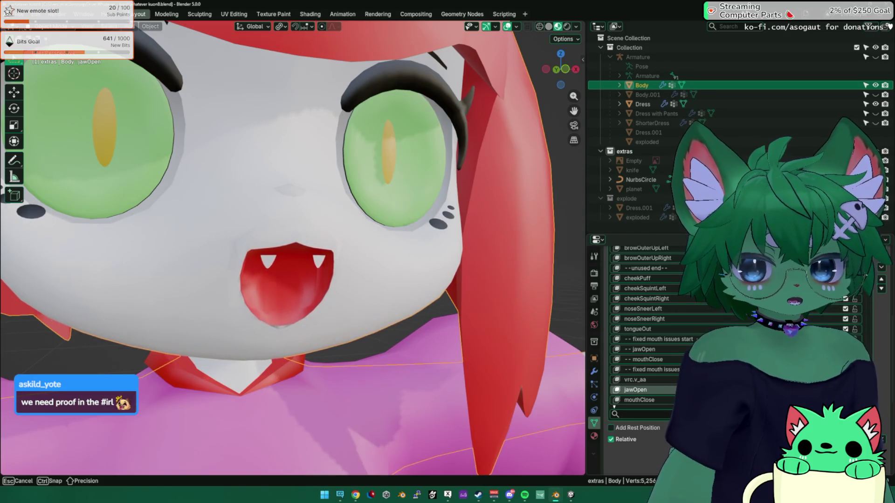
click(657, 379)
mouse_move(783, 379)
mouse_down()
mouse_move(792, 379)
mouse_move(778, 379)
mouse_up()
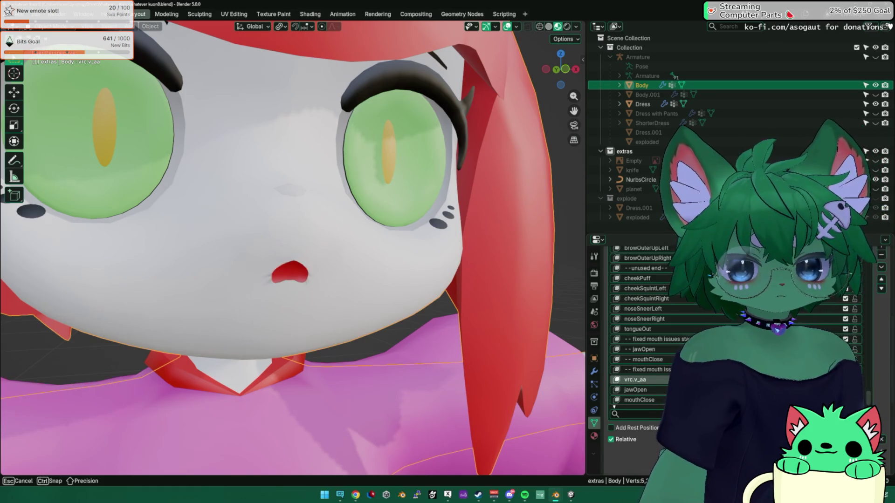
scroll(347, 264, down, 4)
scroll(363, 264, up, 4)
mouse_move(347, 265)
middle_down()
mouse_move(396, 256)
mouse_move(429, 269)
mouse_move(418, 289)
middle_up()
drag(792, 379, 834, 379)
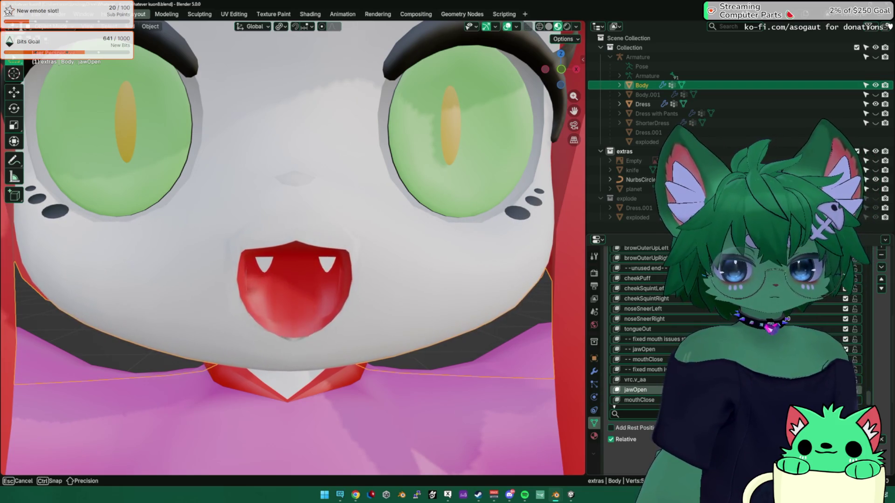
Recheck the wide-open vrc.v_aa mouth from the front and side, then bring up the File menu
mouse_move(481, 345)
middle_down()
mouse_move(400, 295)
mouse_move(410, 303)
mouse_move(328, 280)
mouse_move(302, 310)
middle_up()
scroll(409, 303, down, 5)
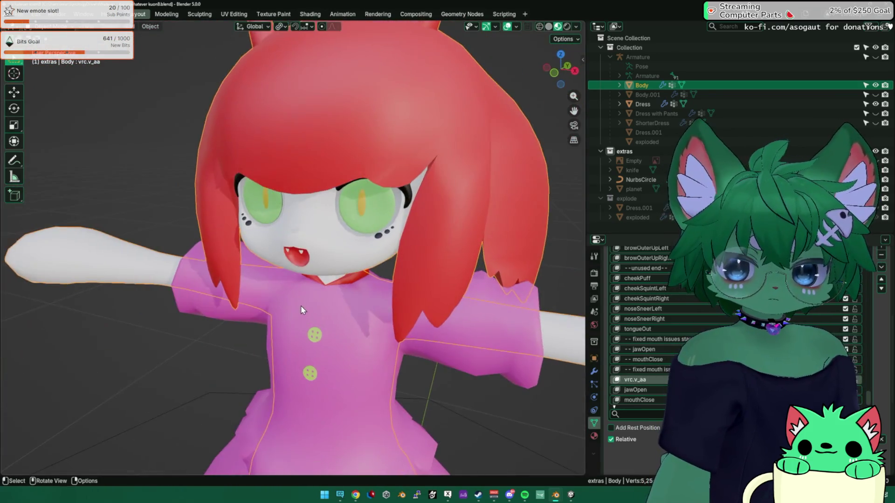
scroll(301, 305, up, 8)
mouse_move(838, 380)
mouse_down()
mouse_move(811, 380)
mouse_move(838, 379)
mouse_up()
scroll(364, 300, down, 3)
mouse_move(364, 299)
middle_down()
mouse_move(443, 289)
mouse_move(339, 294)
middle_up()
scroll(347, 259, up, 2)
mouse_move(348, 260)
middle_down()
mouse_move(253, 254)
mouse_move(363, 280)
middle_up()
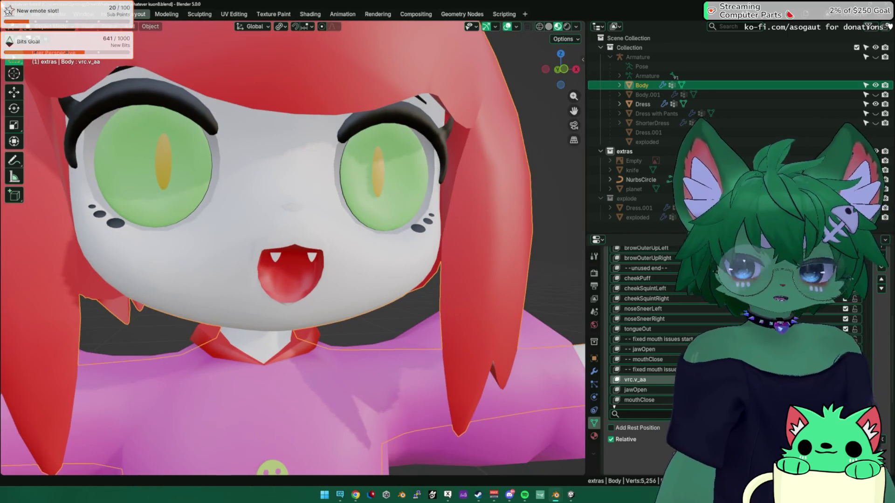
click(21, 15)
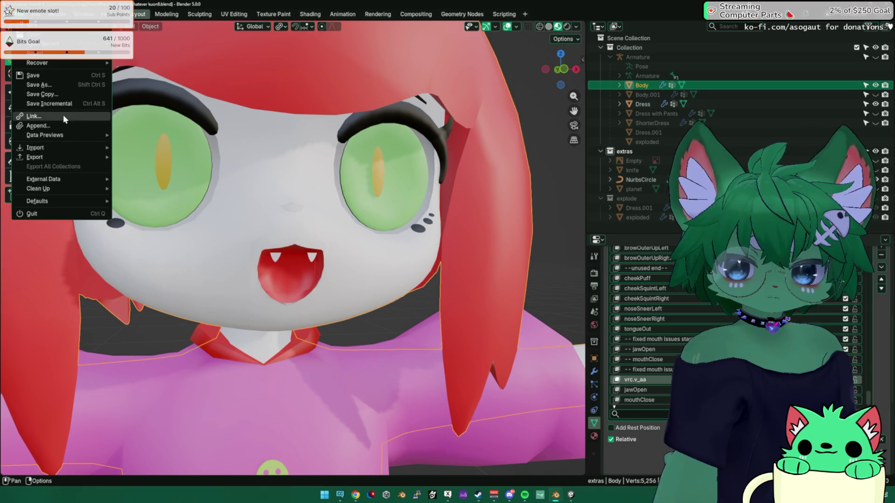
Save the avatar incrementally as whatever kuon9.blend and orbit the face view
click(49, 103)
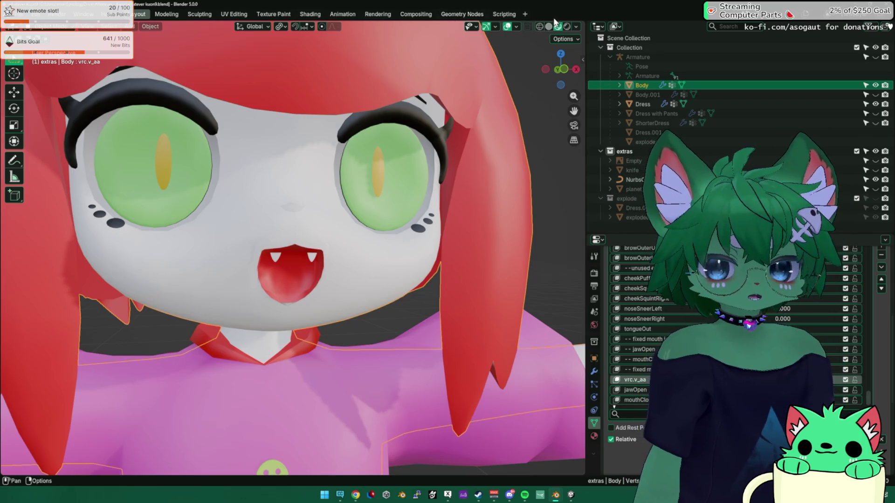
mouse_move(530, 49)
middle_down()
mouse_move(355, 208)
mouse_move(401, 202)
middle_up()
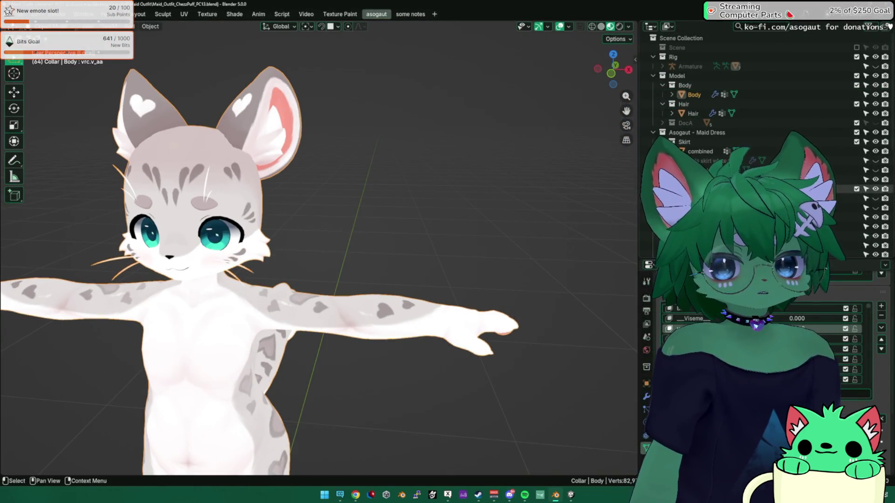
Inspect the cat model's body and collar, hiding the combined dress and restoring it
scroll(364, 255, down, 5)
middle_drag(364, 256, 400, 243)
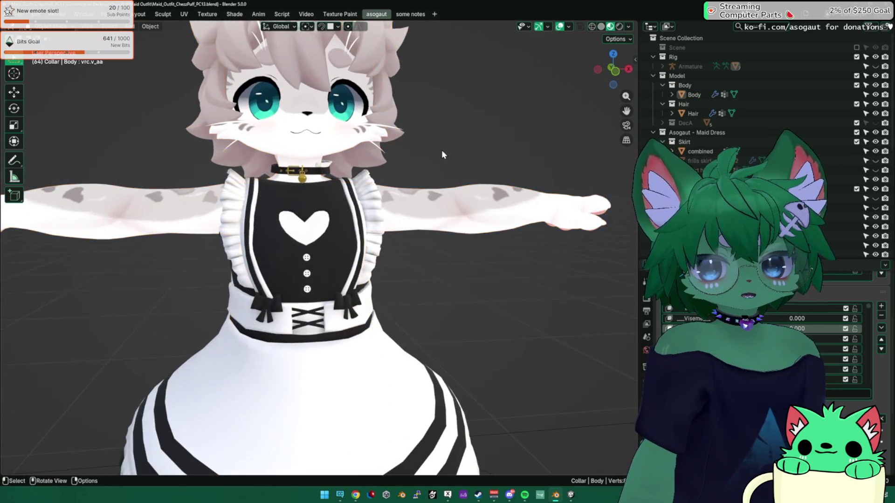
scroll(442, 154, up, 5)
mouse_move(356, 146)
middle_down()
mouse_move(326, 120)
mouse_move(380, 168)
mouse_move(364, 161)
mouse_move(441, 155)
mouse_move(350, 157)
mouse_move(289, 196)
mouse_move(315, 223)
mouse_move(337, 229)
mouse_move(431, 223)
mouse_move(411, 182)
mouse_move(307, 229)
mouse_move(364, 250)
mouse_move(350, 187)
mouse_move(396, 244)
middle_up()
scroll(380, 168, down, 2)
scroll(350, 157, down, 3)
scroll(347, 217, up, 5)
scroll(347, 217, down, 5)
click(365, 250)
key(h)
key(ctrl+z)
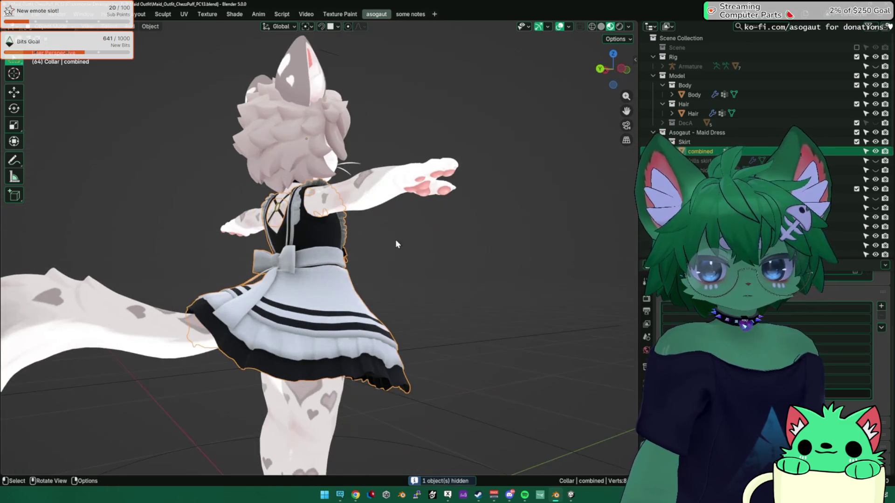
Orbit around the back and underside of the character and select the Hair object
mouse_move(298, 263)
middle_down()
mouse_move(496, 317)
mouse_move(284, 243)
mouse_move(373, 242)
mouse_move(135, 236)
mouse_move(258, 220)
middle_up()
scroll(258, 220, down, 2)
mouse_move(279, 326)
middle_down()
mouse_move(291, 220)
mouse_move(305, 205)
mouse_move(312, 218)
mouse_move(382, 244)
mouse_move(429, 285)
mouse_move(357, 248)
middle_up()
click(440, 205)
mouse_move(440, 205)
middle_down()
mouse_move(351, 232)
mouse_move(419, 209)
mouse_move(455, 245)
middle_up()
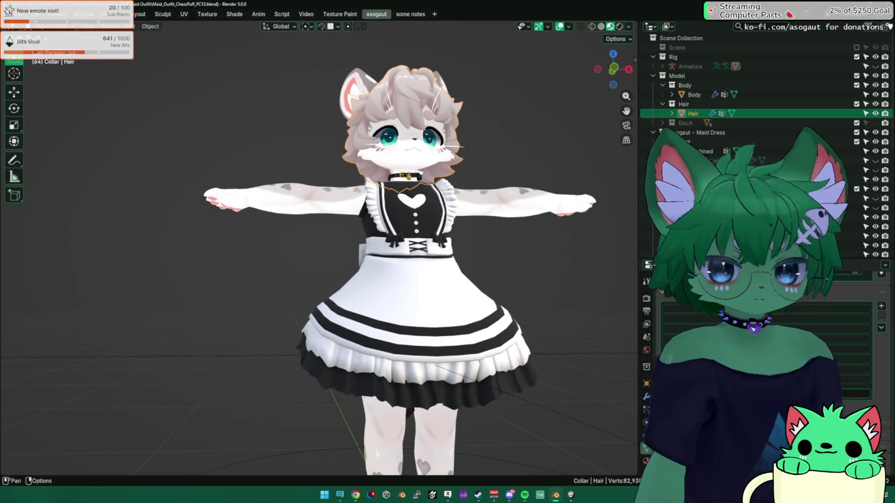
Glance at the notifications panel, then switch to the Kanboard dashboard
click(867, 495)
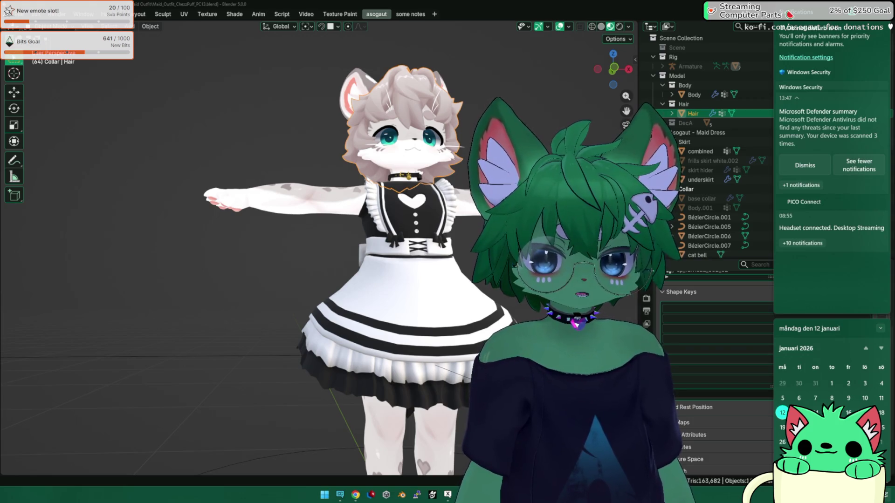
key(Escape)
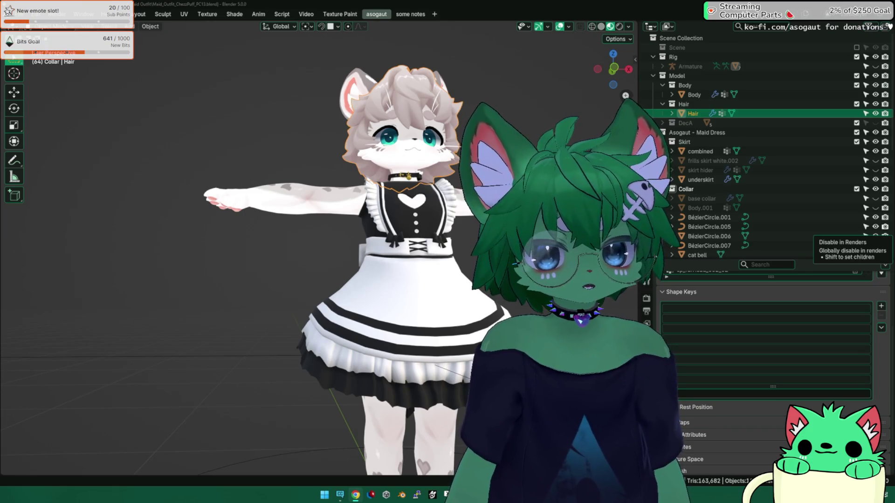
key(alt+Tab)
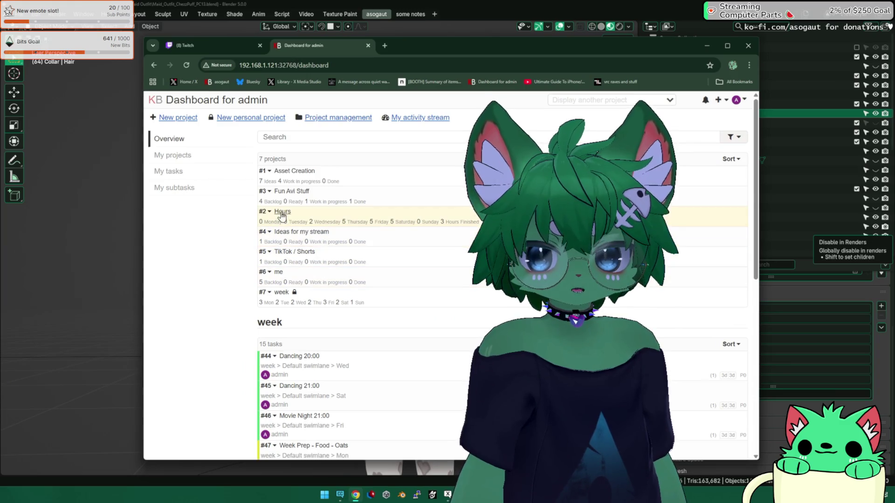
On the Asset Creation board, move Maid - Lautus-K lower and Vintage Clown Outfit to the top of Ideas
click(286, 173)
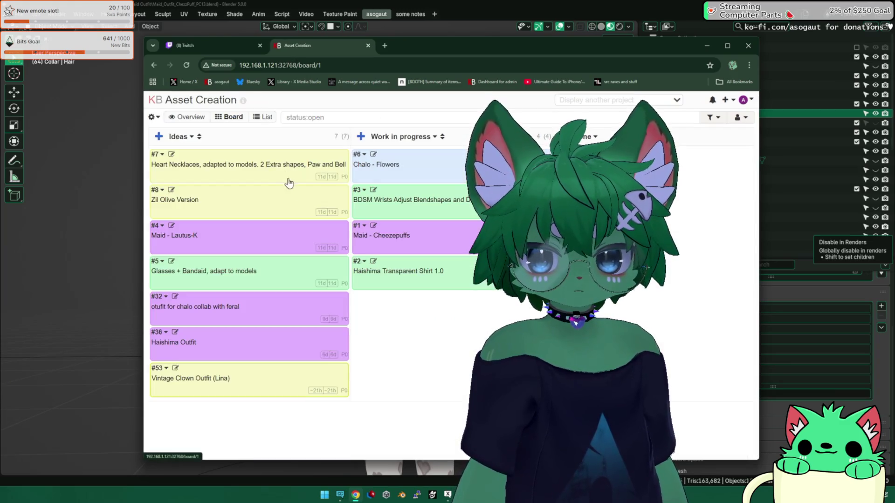
mouse_move(212, 227)
mouse_down()
mouse_move(410, 293)
mouse_move(217, 321)
mouse_up()
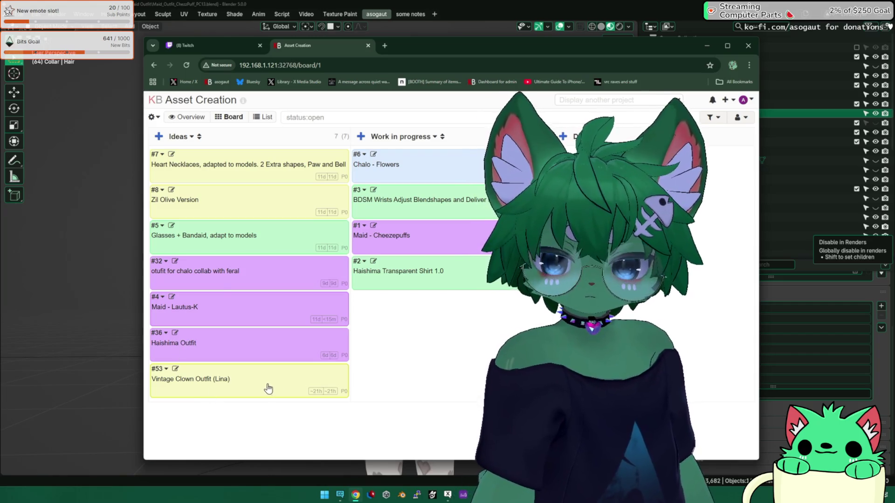
mouse_move(230, 358)
mouse_down()
mouse_move(252, 343)
mouse_move(153, 169)
mouse_move(147, 176)
mouse_up()
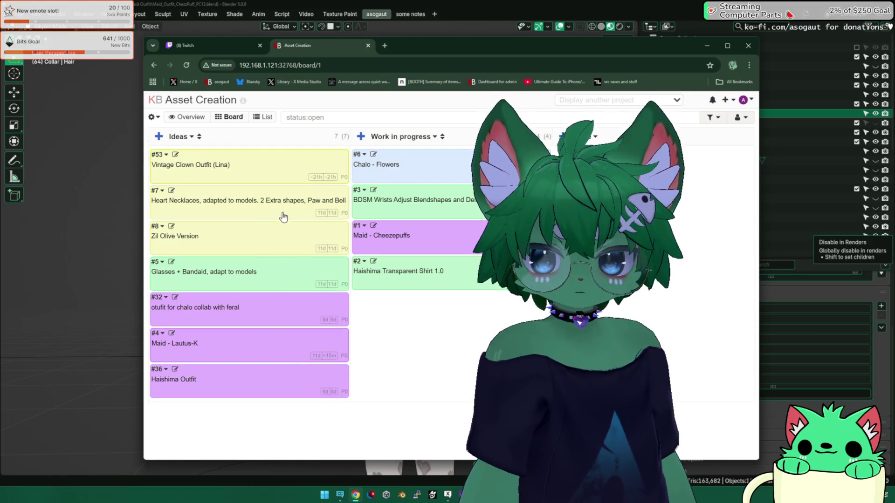
Open and cancel the Vintage Clown Outfit edit form, then show its task actions list
click(175, 156)
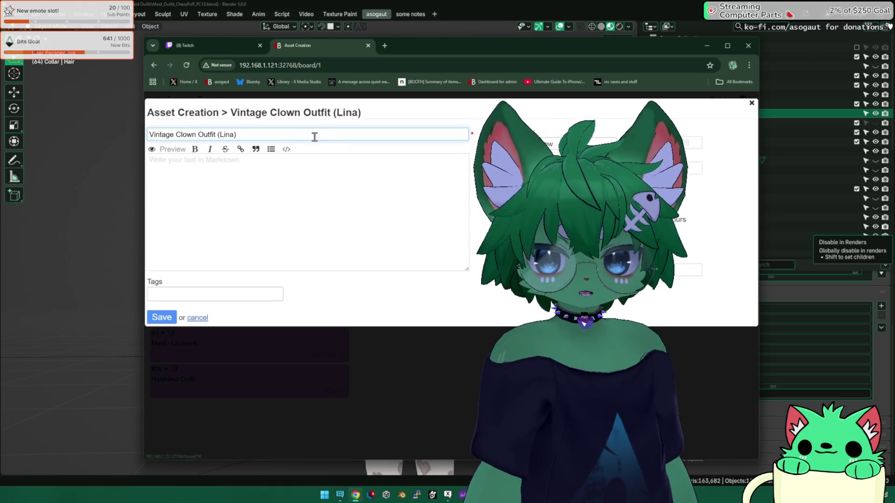
click(204, 318)
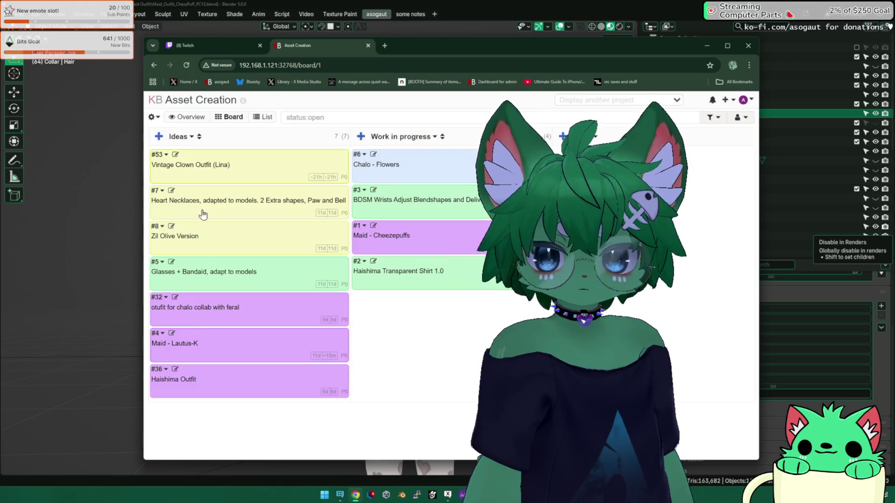
click(176, 156)
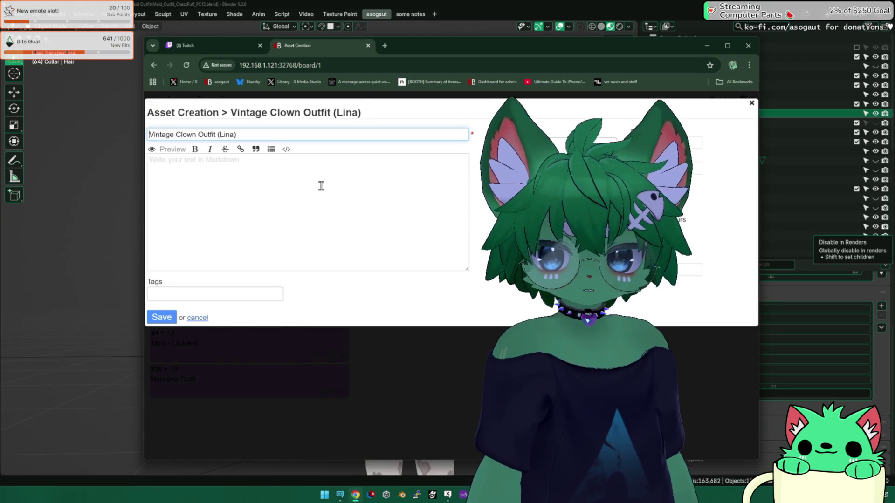
key(Escape)
click(165, 155)
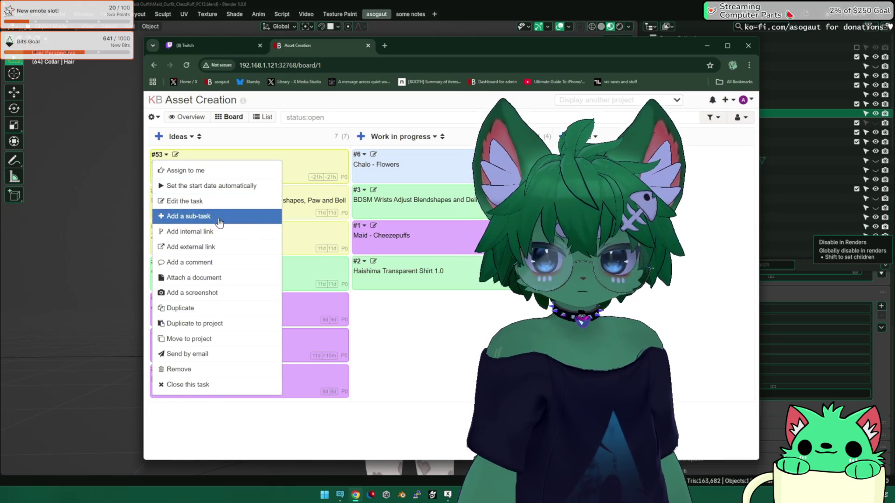
Move the Vintage Clown Outfit task to the Fun Avi Stuff project
click(231, 339)
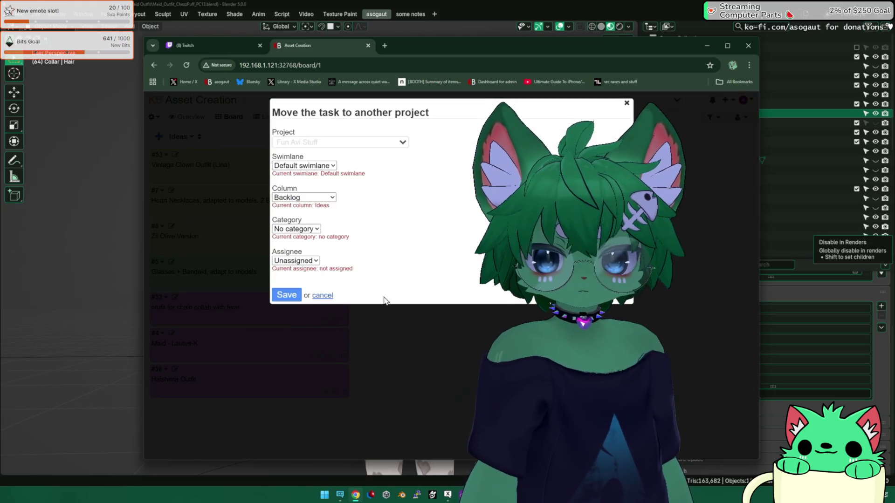
click(332, 141)
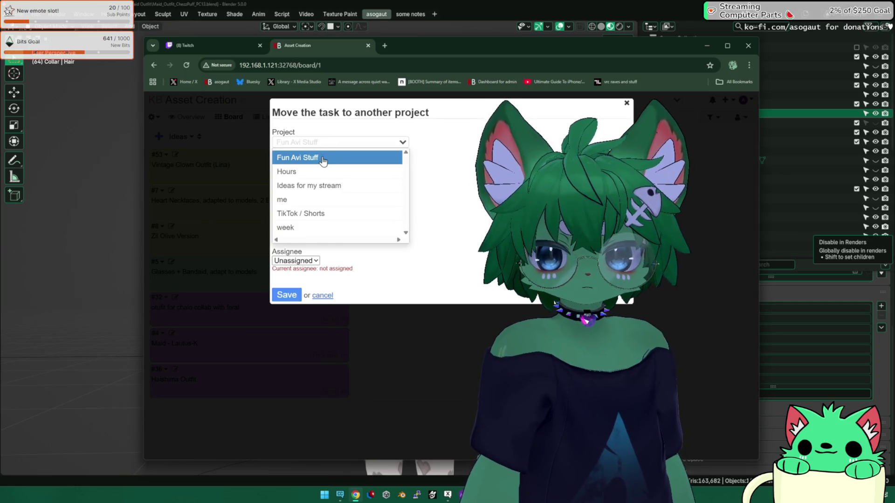
click(323, 159)
click(287, 295)
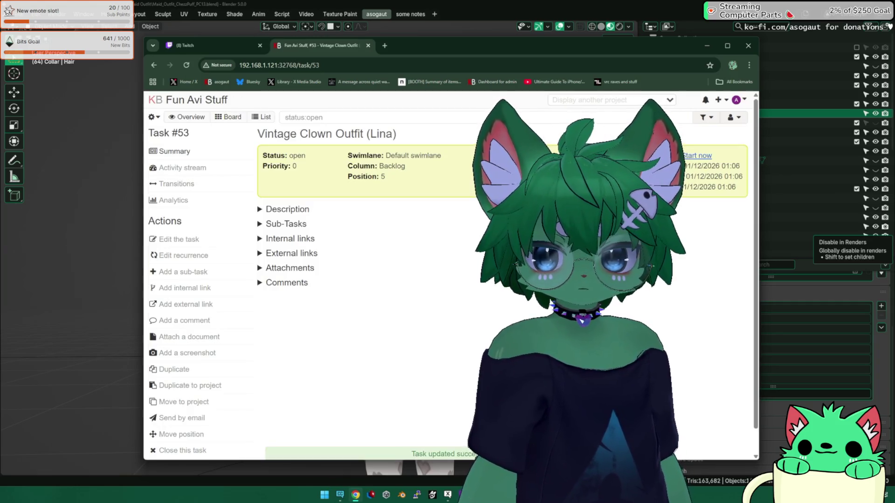
Review the Fun Avi Stuff board, then briefly look at the Hours board from the dashboard
click(176, 119)
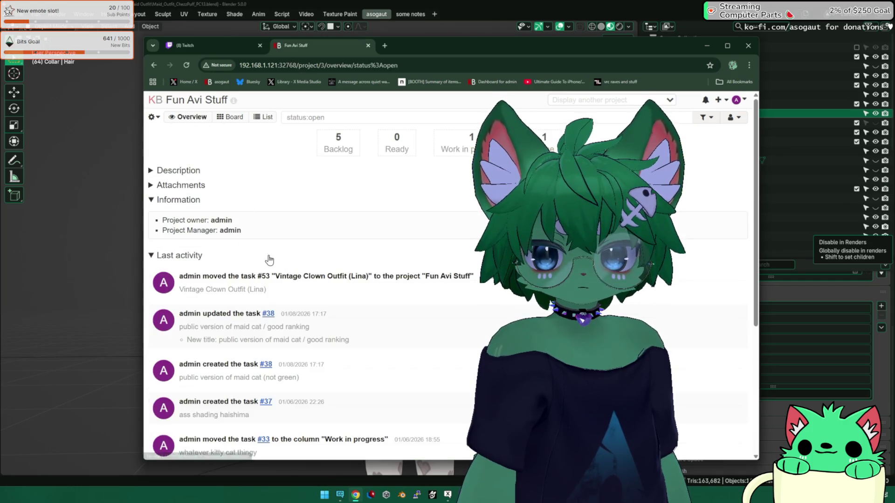
click(231, 117)
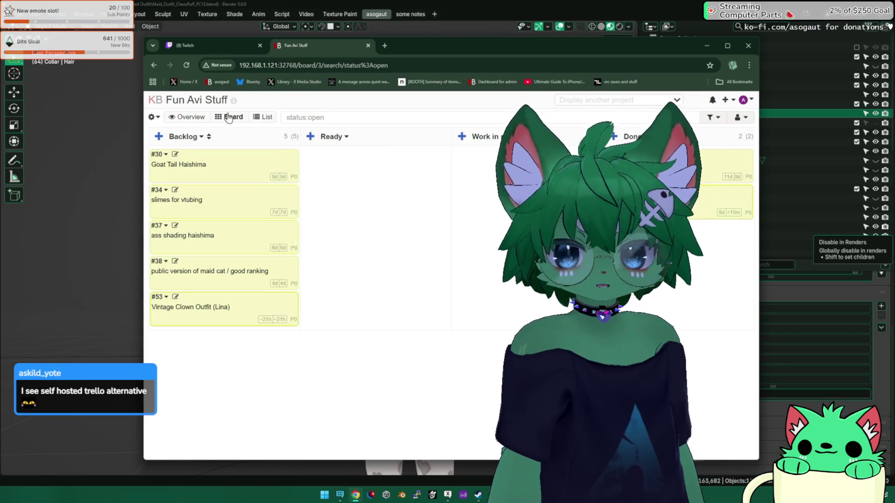
click(155, 100)
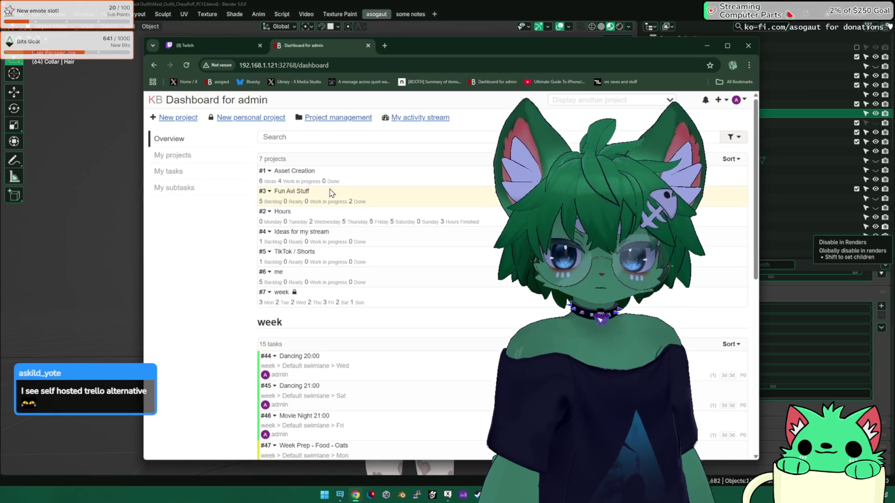
scroll(329, 189, down, 3)
scroll(323, 197, up, 3)
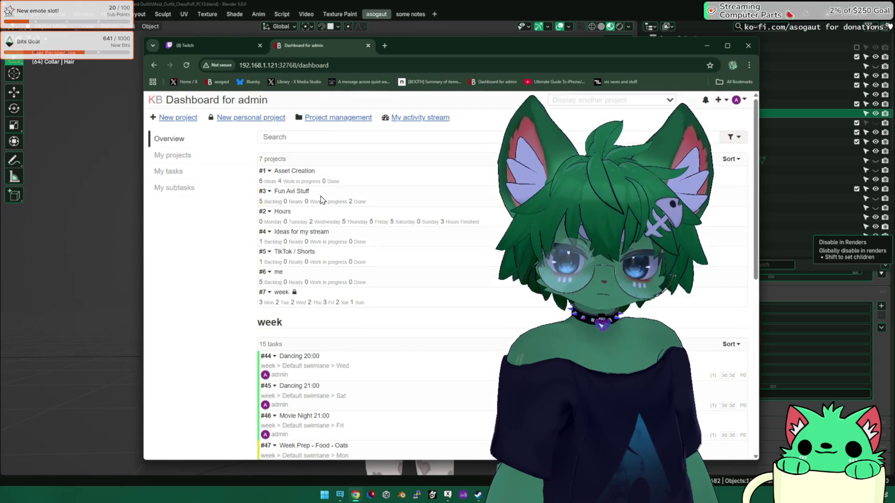
click(285, 213)
key(alt+Left)
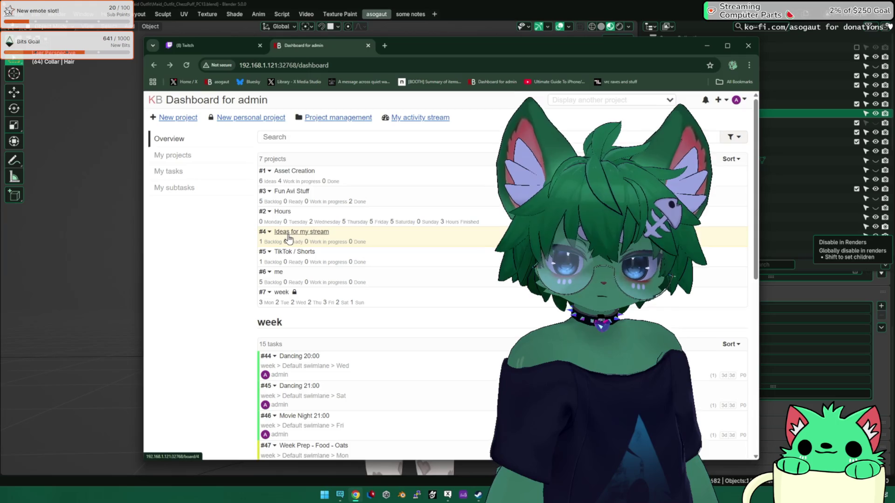
Minimise Chrome and bring the Unity editor with the Kuon avatar scene forward
click(706, 46)
scroll(461, 222, up, 3)
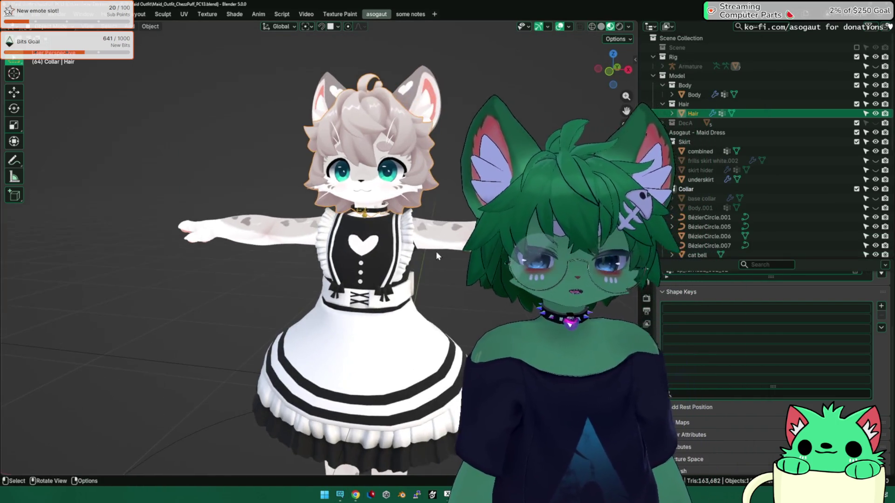
key(alt+Tab)
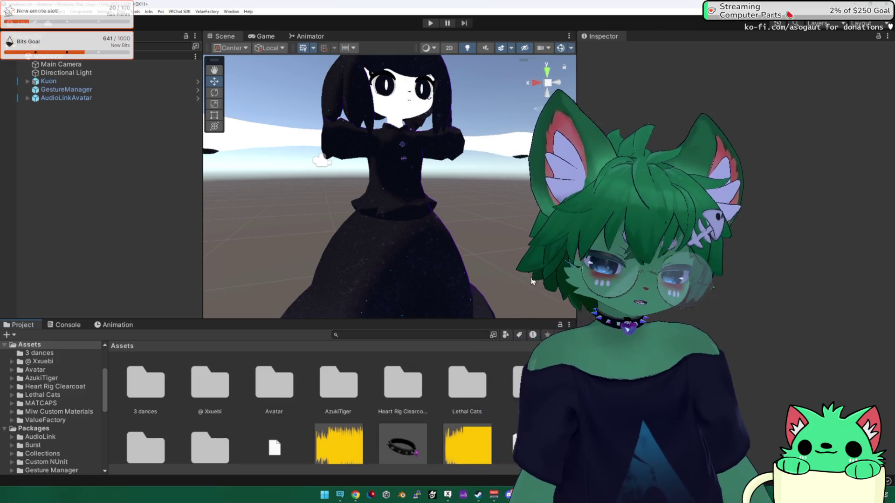
Switch to the VRChat Creator Companion projects list
key(alt+Tab)
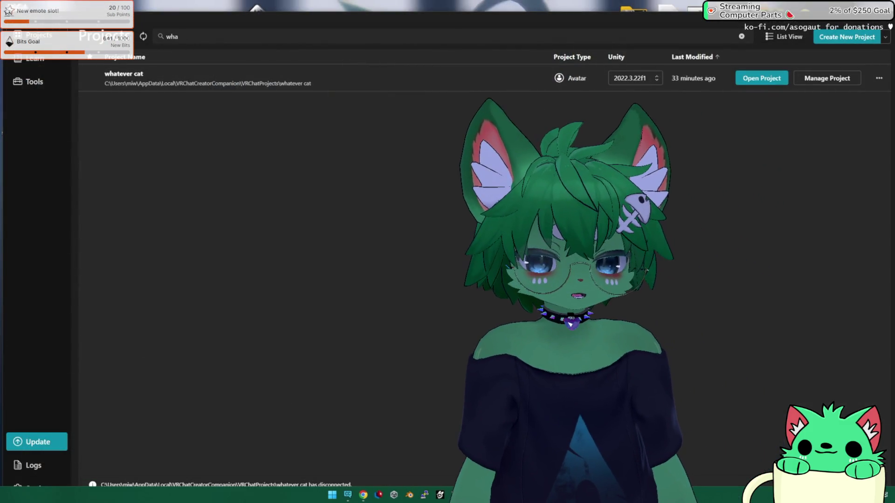